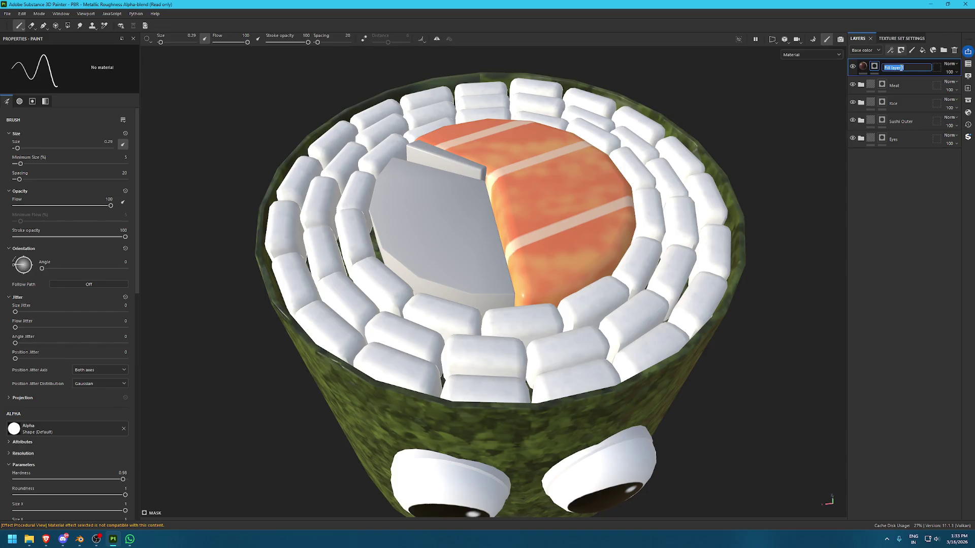
Rename the top fill layer to Pickle and select its mask for editing
{"action": "type", "text": "Pickle"}
{"action": "key", "text": "Return"}
{"action": "left_click", "coordinate": [863, 66]}
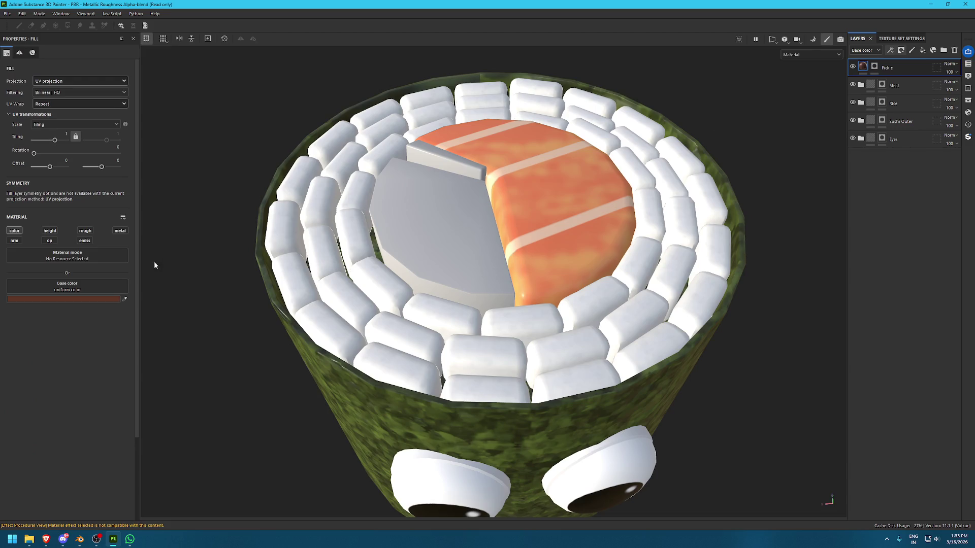
{"action": "left_click", "coordinate": [875, 66]}
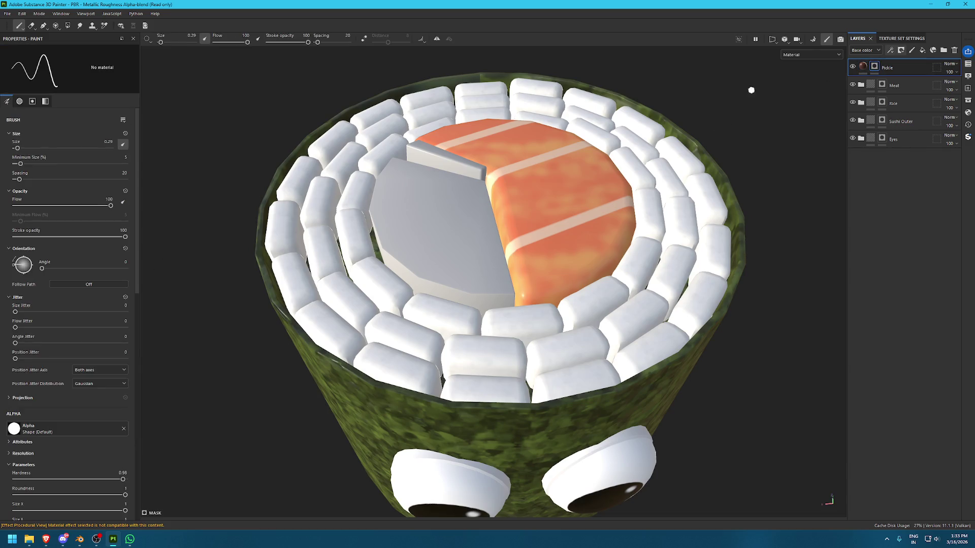
Switch to brush painting and view the roll's side and eyes
{"action": "key", "text": "1"}
{"action": "scroll", "coordinate": [431, 162], "scroll_direction": "down", "scroll_amount": 3}
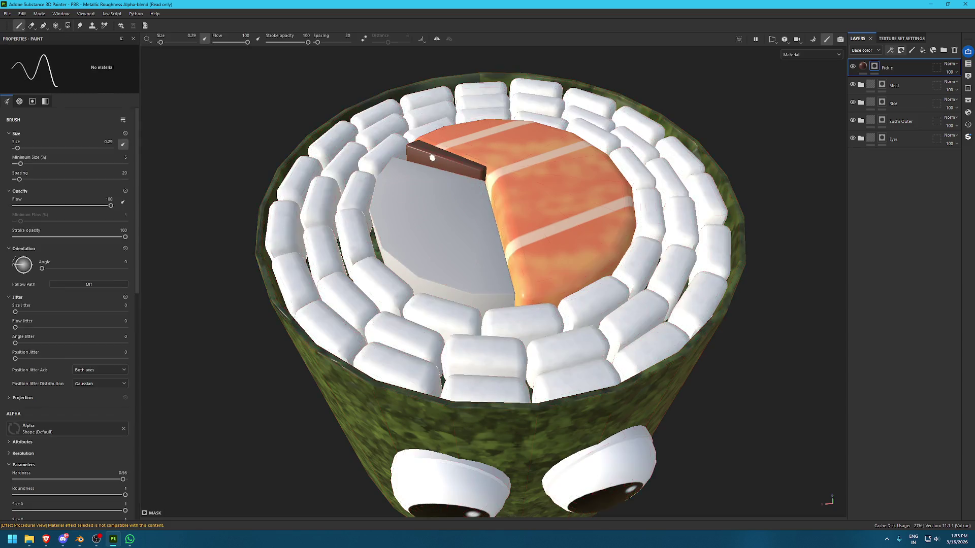
{"action": "mouse_move", "coordinate": [431, 161]}
{"action": "left_mouse_down", "text": "alt"}
{"action": "mouse_move", "coordinate": [455, 121]}
{"action": "mouse_move", "coordinate": [433, 113]}
{"action": "mouse_move", "coordinate": [457, 152]}
{"action": "left_mouse_up", "text": "alt"}
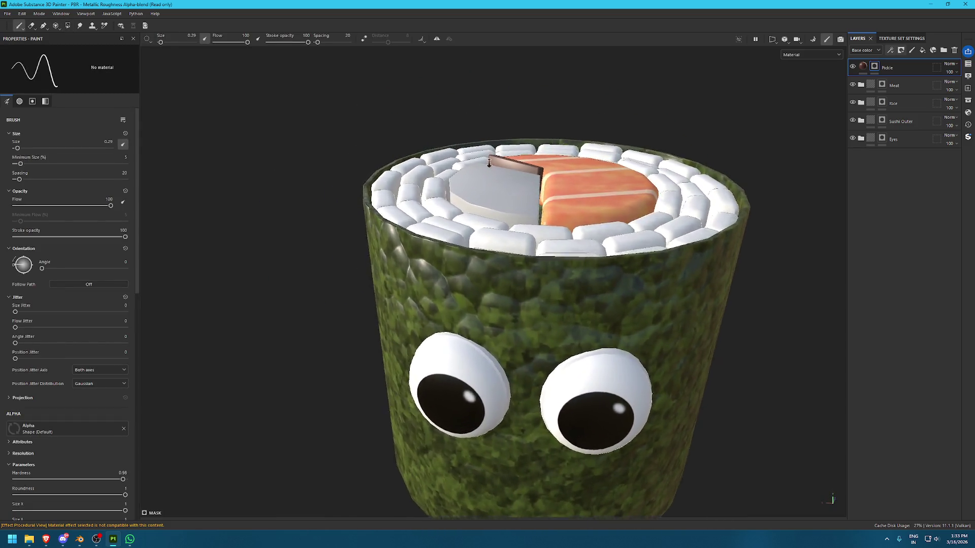
{"action": "scroll", "coordinate": [536, 218], "scroll_direction": "up", "scroll_amount": 6}
{"action": "scroll", "coordinate": [537, 218], "scroll_direction": "down", "scroll_amount": 1}
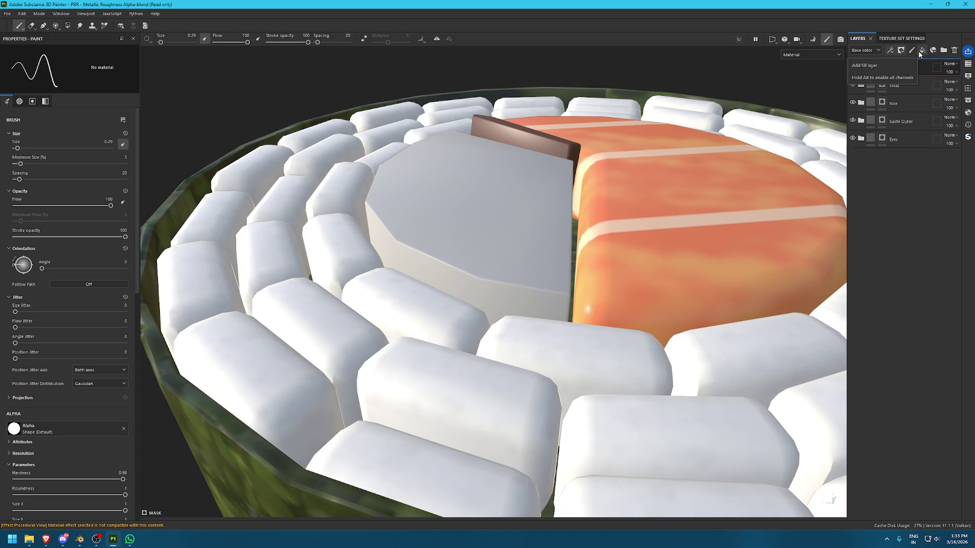
Add a new fill layer at the top and name it Base Green
{"action": "left_click", "coordinate": [920, 53]}
{"action": "double_click", "coordinate": [884, 69]}
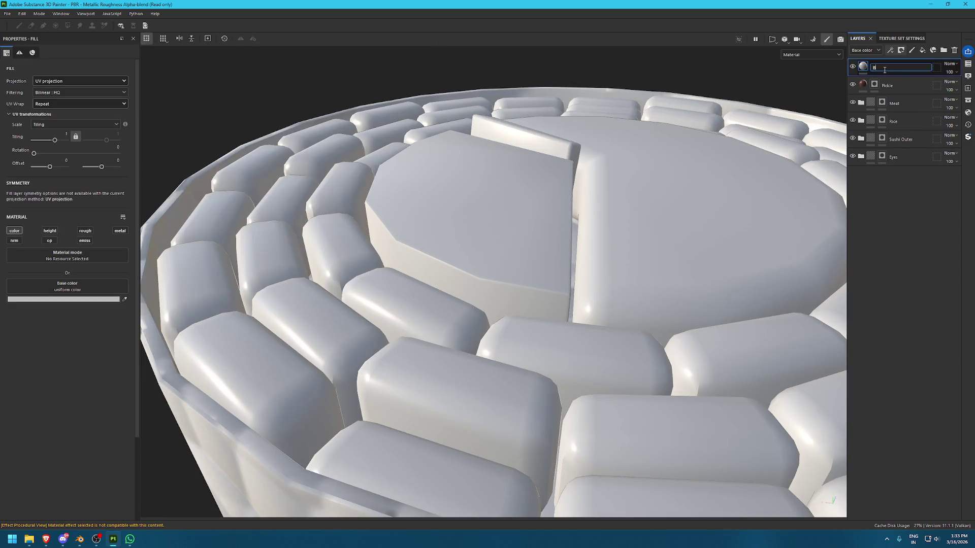
{"action": "type", "text": "BAse"}
{"action": "key", "text": "ctrl+a"}
{"action": "type", "text": "Base"}
{"action": "type", "text": " Green"}
{"action": "key", "text": "Return"}
Group Base Green into a new folder named Melon
{"action": "key", "text": "ctrl+g"}
{"action": "double_click", "coordinate": [892, 68]}
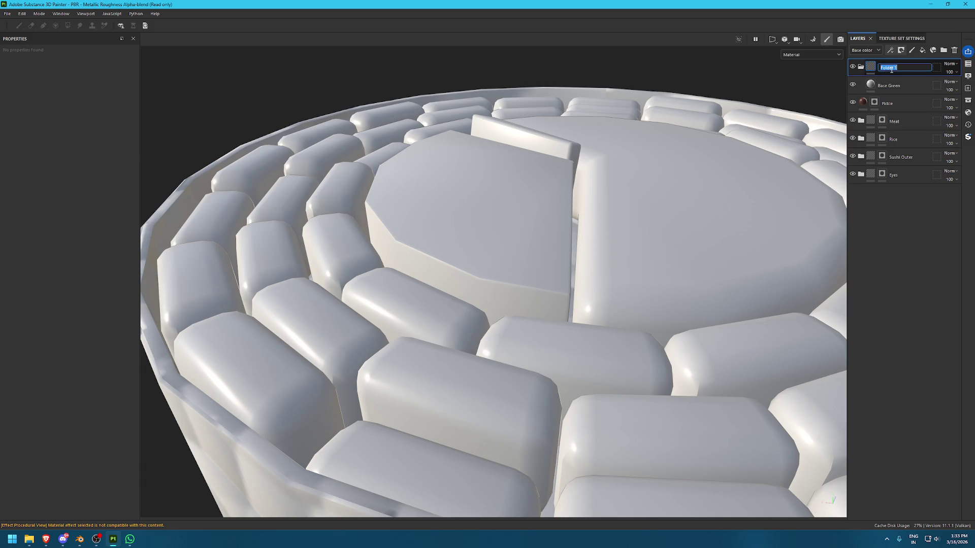
{"action": "type", "text": "Melon"}
{"action": "key", "text": "Return"}
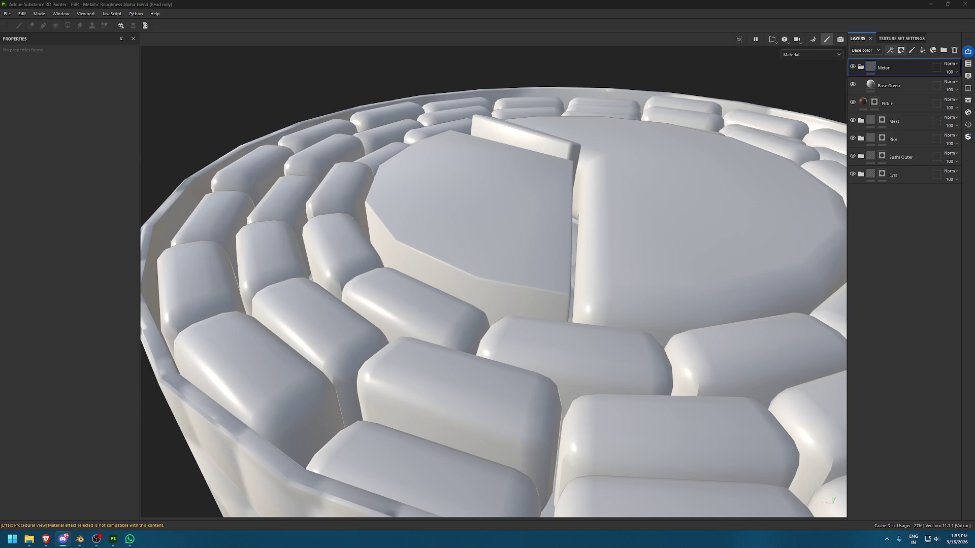
Add a mask to the Melon folder
{"action": "left_click_drag", "start_coordinate": [641, 235], "coordinate": [551, 215], "text": "alt"}
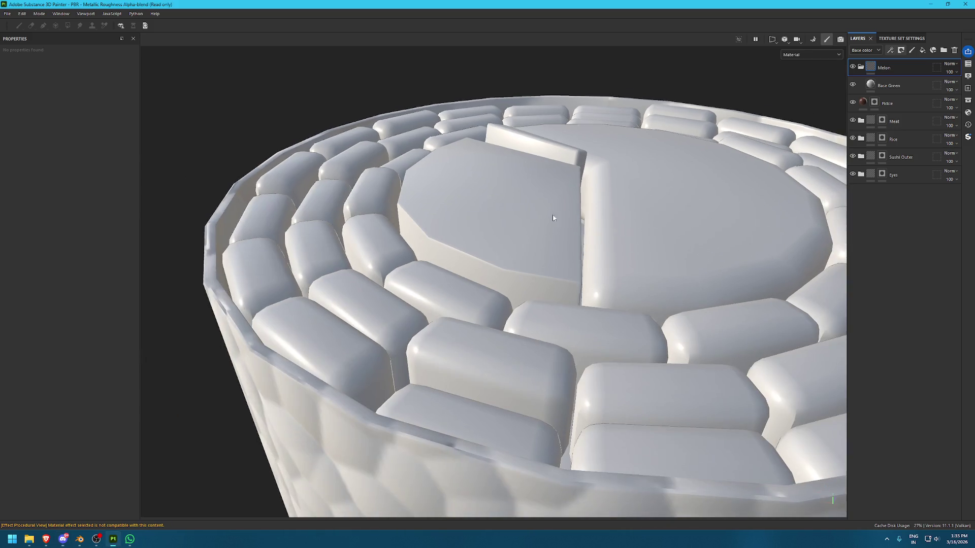
{"action": "left_click", "coordinate": [889, 86]}
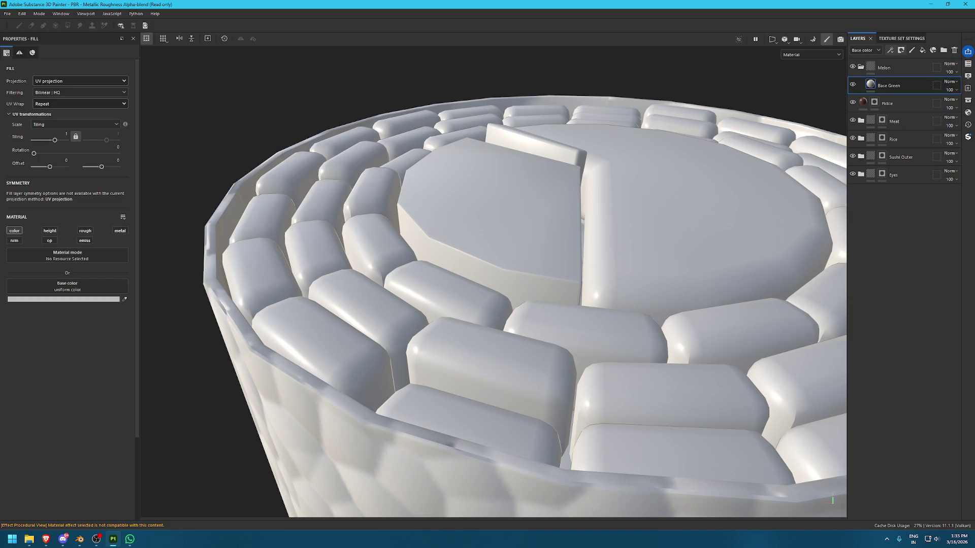
{"action": "key", "text": "alt+Tab"}
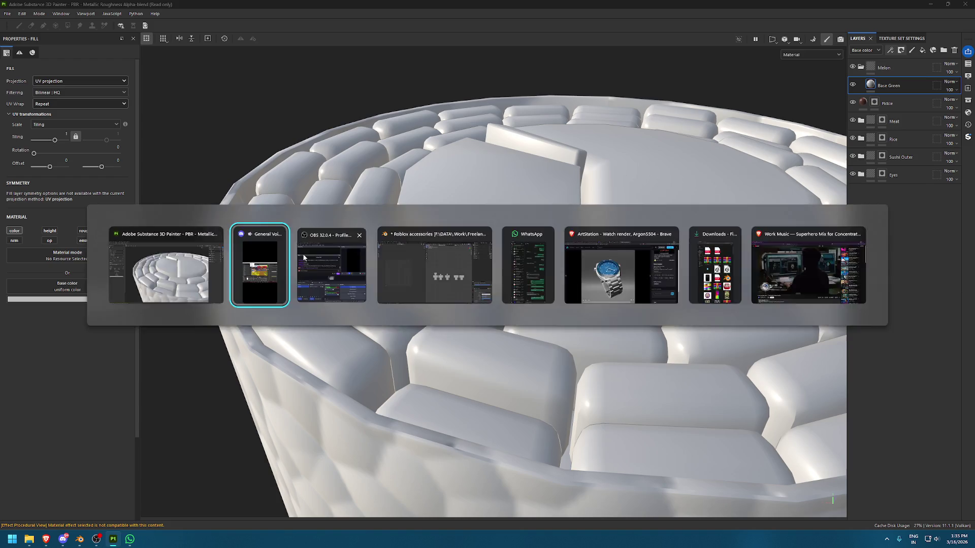
{"action": "left_click", "coordinate": [304, 258]}
{"action": "left_click", "coordinate": [776, 134]}
{"action": "scroll", "coordinate": [775, 133], "scroll_direction": "down", "scroll_amount": 5}
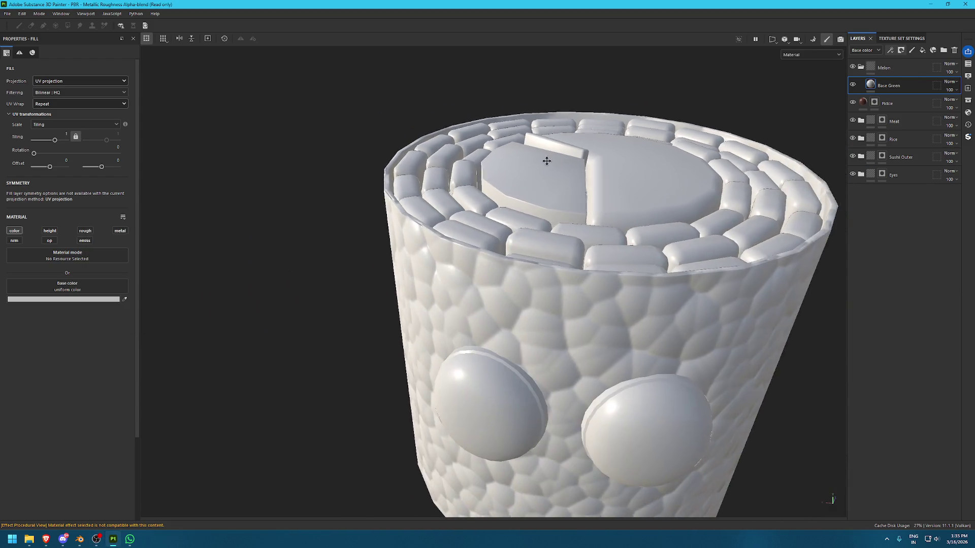
{"action": "right_click", "coordinate": [896, 70]}
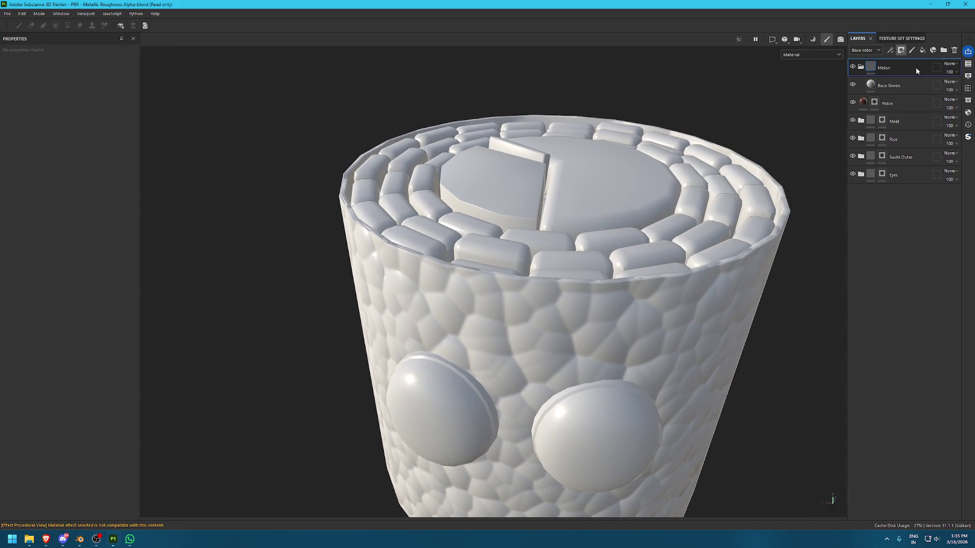
{"action": "left_click", "coordinate": [915, 67]}
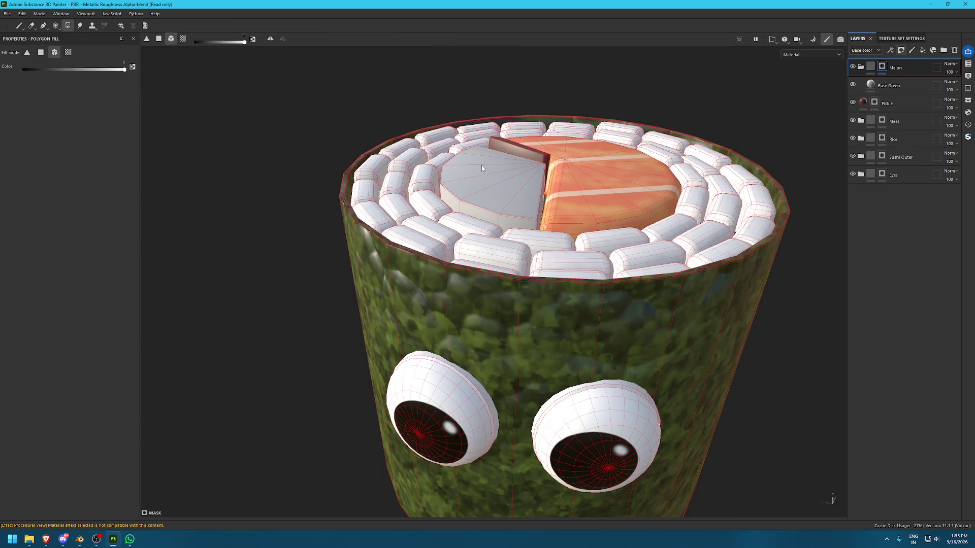
Set Base Green's base colour to a dark olive green
{"action": "left_click", "coordinate": [864, 87]}
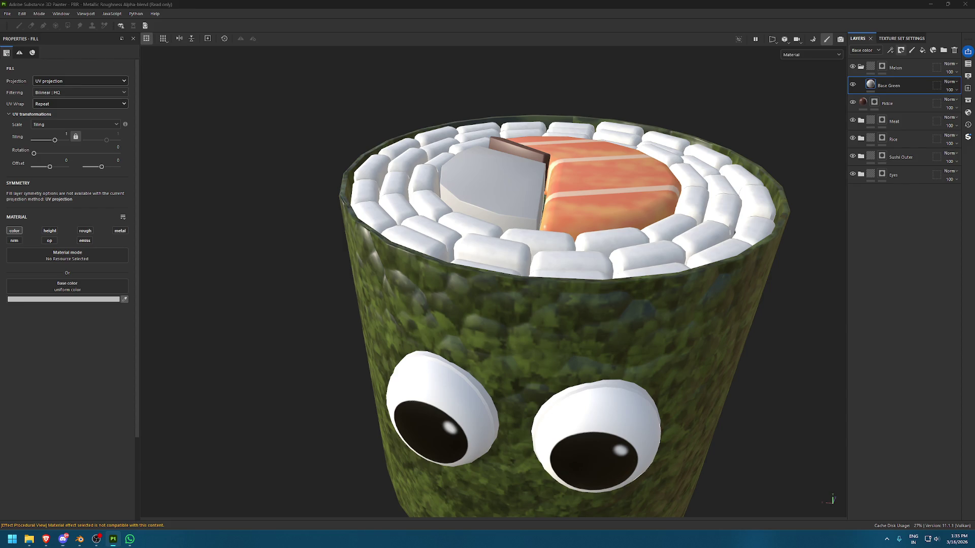
{"action": "left_click", "coordinate": [528, 417]}
{"action": "scroll", "coordinate": [514, 175], "scroll_direction": "up", "scroll_amount": 5}
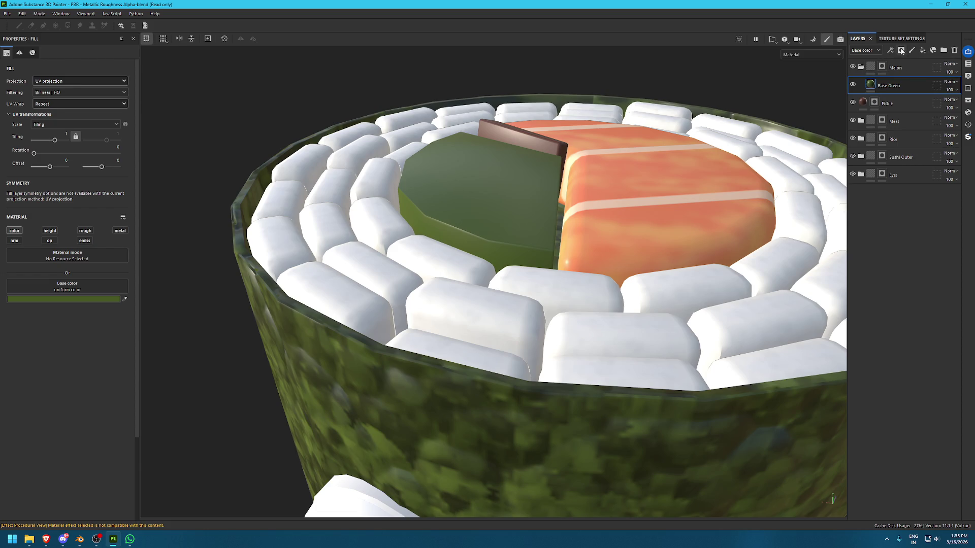
{"action": "left_click", "coordinate": [901, 50]}
{"action": "left_click", "coordinate": [919, 73]}
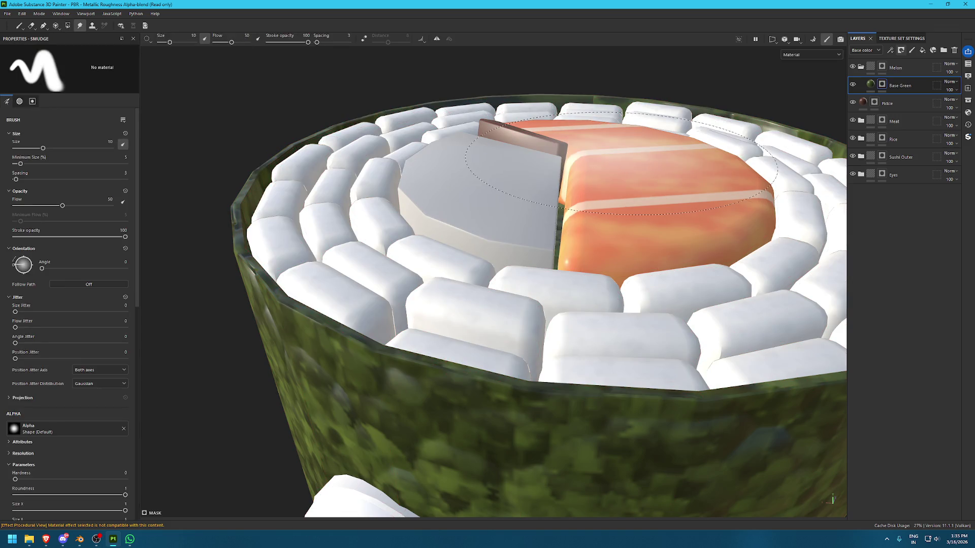
{"action": "key", "text": "ctrl+z"}
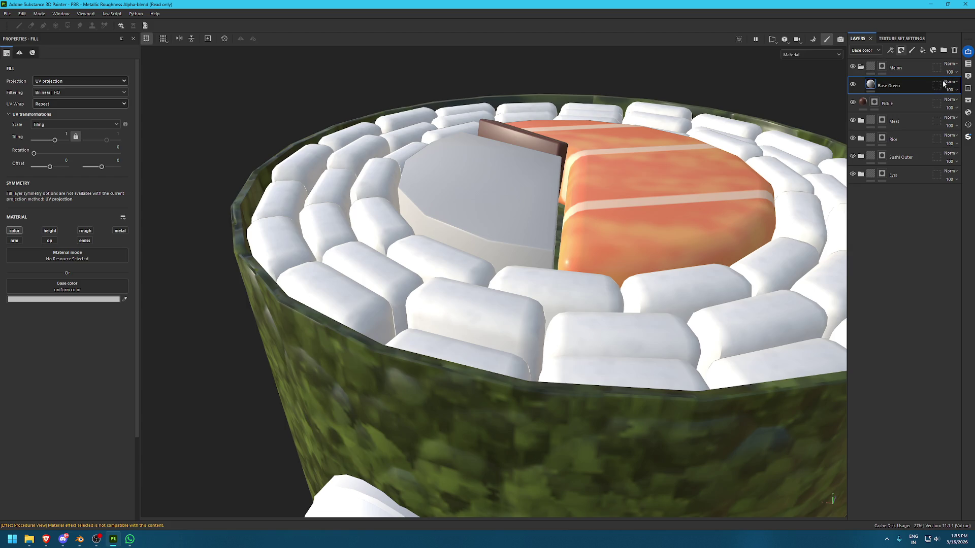
{"action": "left_click", "coordinate": [892, 51]}
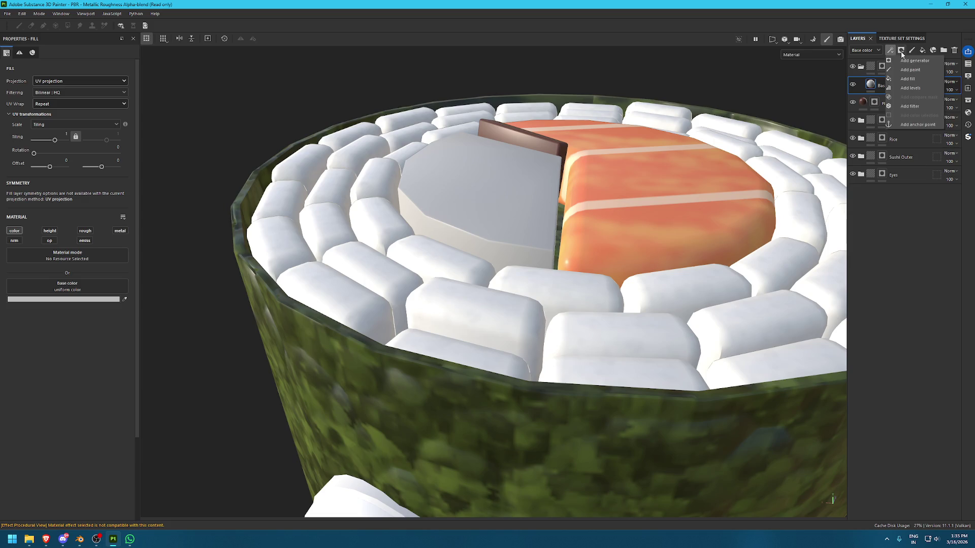
{"action": "left_click", "coordinate": [901, 50]}
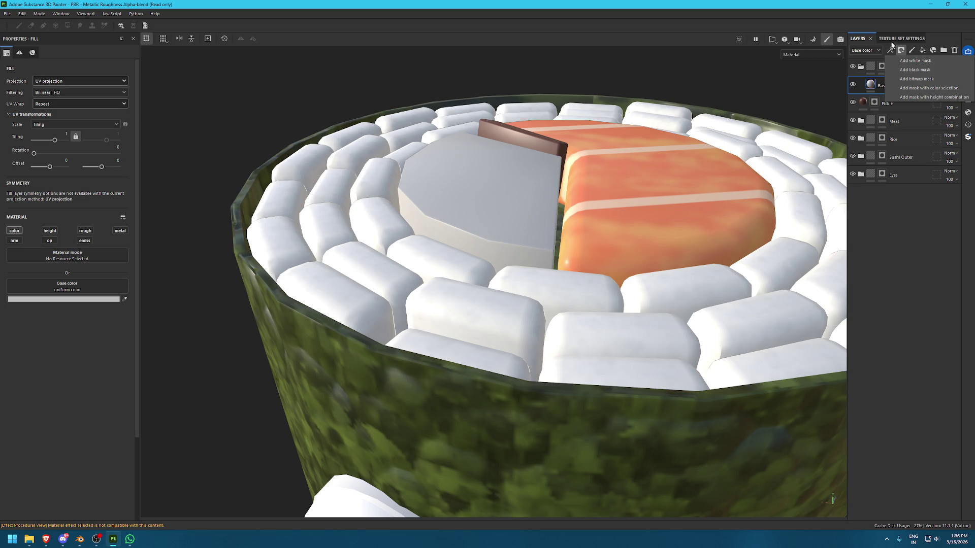
{"action": "left_click", "coordinate": [894, 50]}
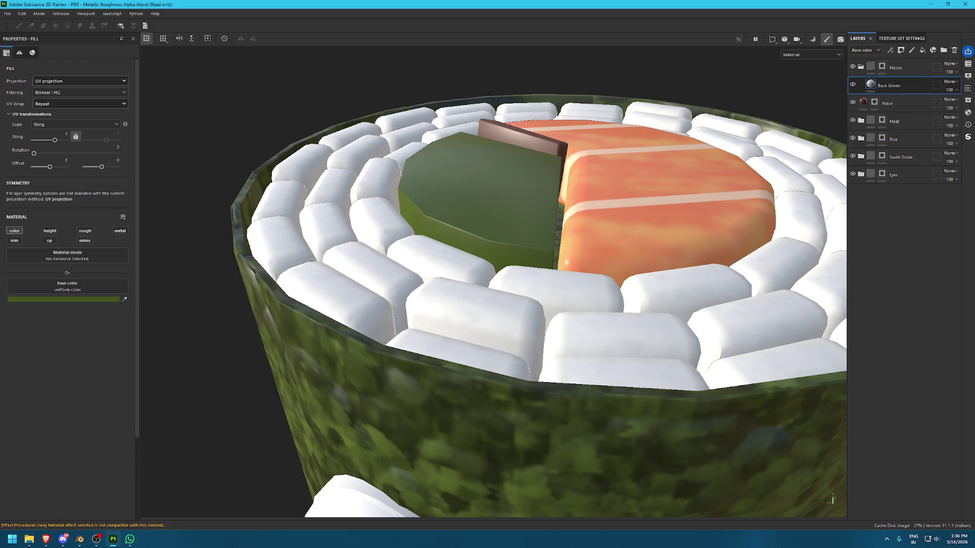
Duplicate Base Green and rename the copy Base Yellow
{"action": "key", "text": "ctrl+d"}
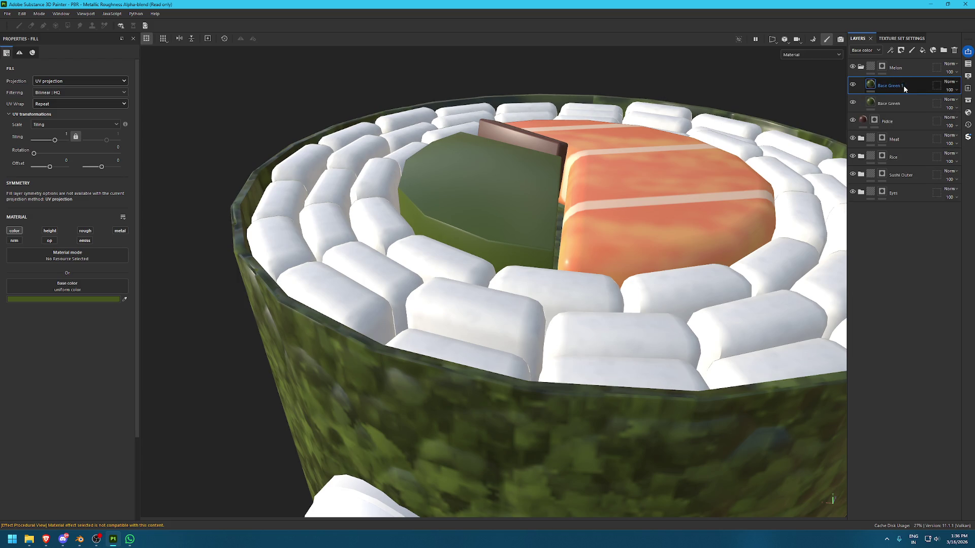
{"action": "double_click", "coordinate": [903, 85]}
{"action": "left_click_drag", "start_coordinate": [891, 85], "coordinate": [919, 86]}
{"action": "type", "text": "Yello"}
{"action": "key", "text": "Return"}
Add a mask to the Base Yellow layer
{"action": "left_click", "coordinate": [900, 50]}
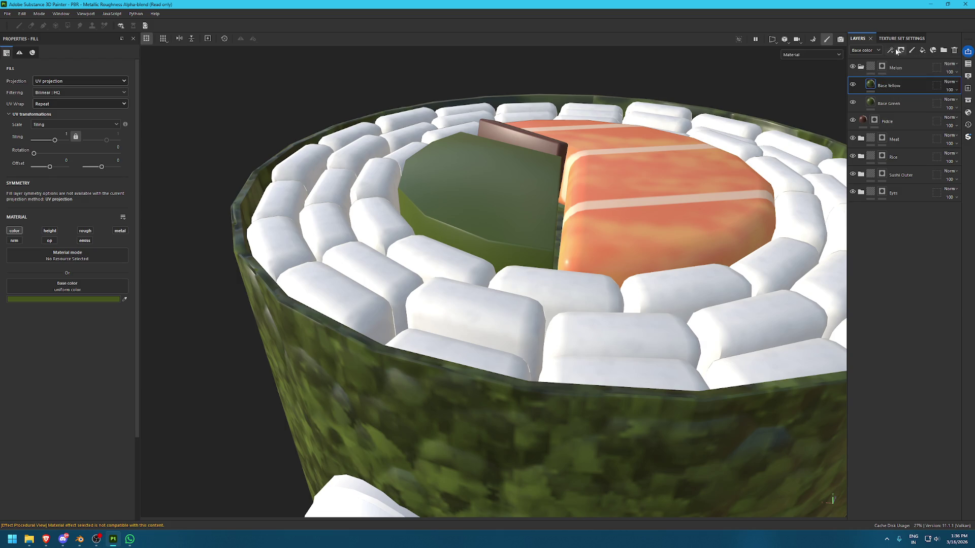
{"action": "left_click", "coordinate": [900, 50]}
{"action": "left_click", "coordinate": [908, 61]}
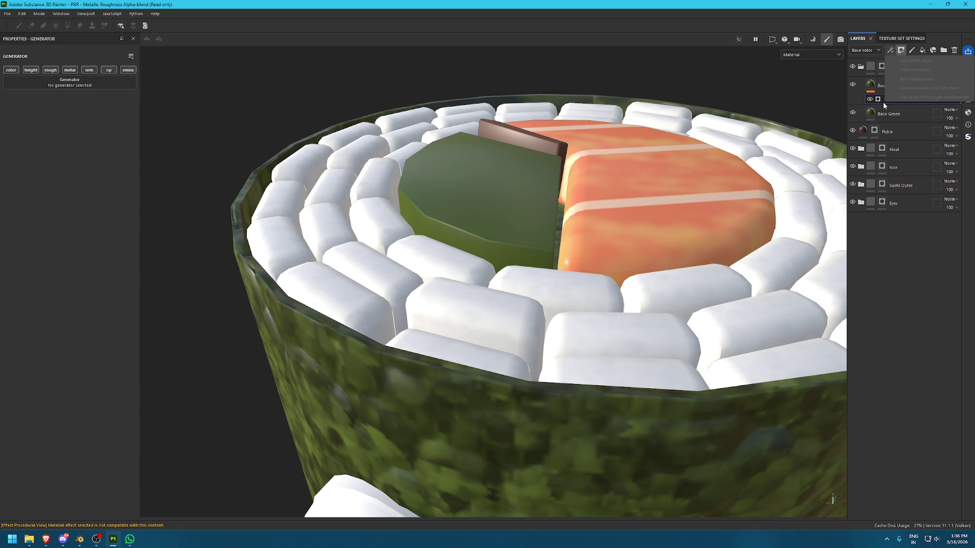
{"action": "key", "text": "ctrl+z"}
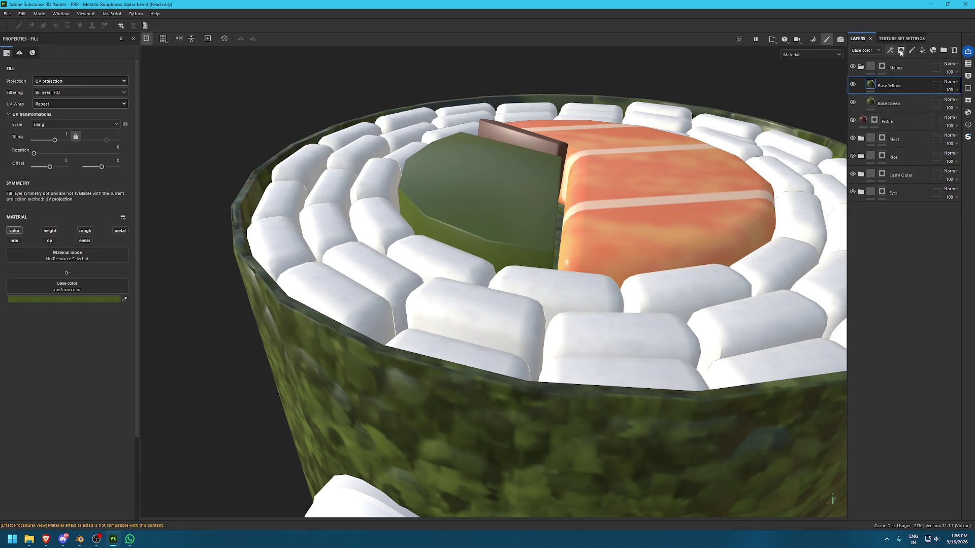
{"action": "left_click", "coordinate": [902, 51]}
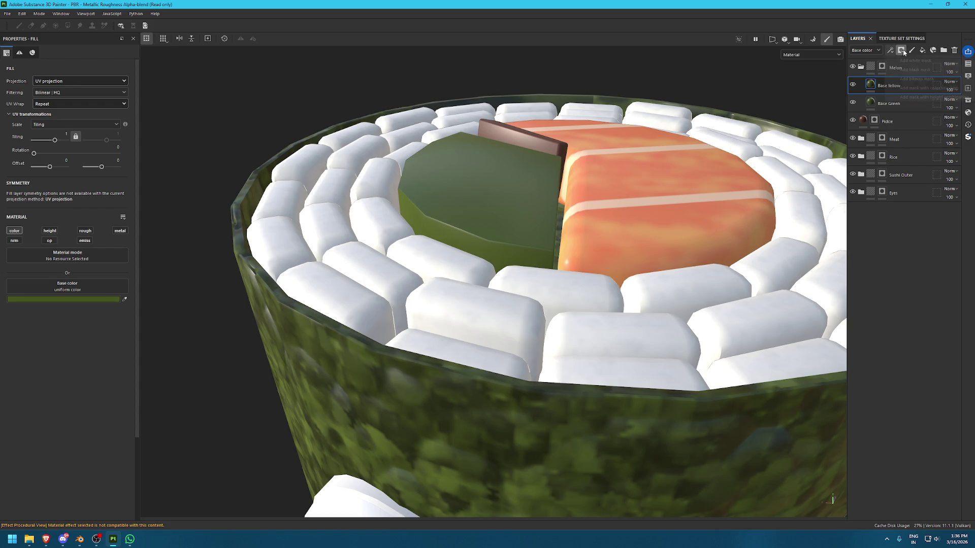
{"action": "left_click", "coordinate": [909, 61]}
Try a 3D Linear Gradient mask generator, swap it for 3D Distance, and preview the mask
{"action": "left_click", "coordinate": [89, 73]}
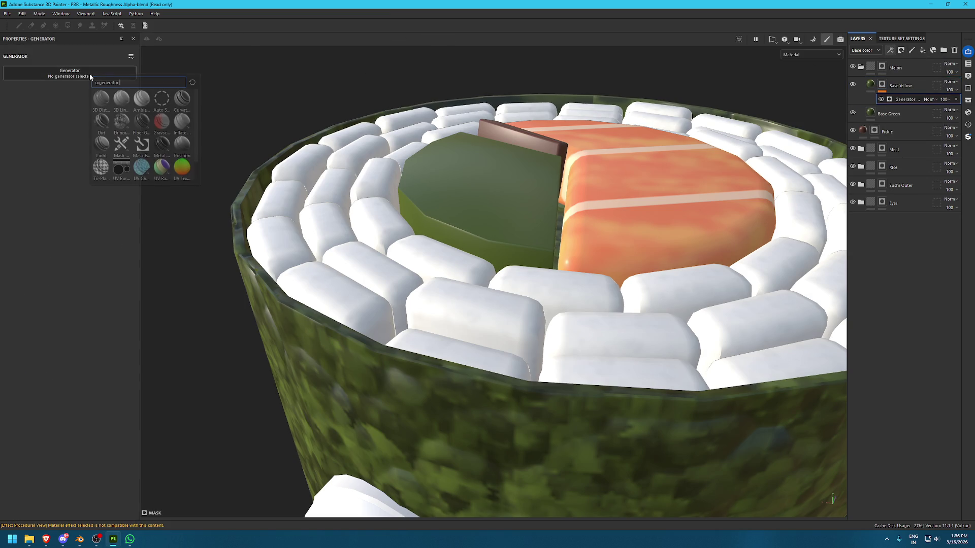
{"action": "mouse_move", "coordinate": [119, 100]}
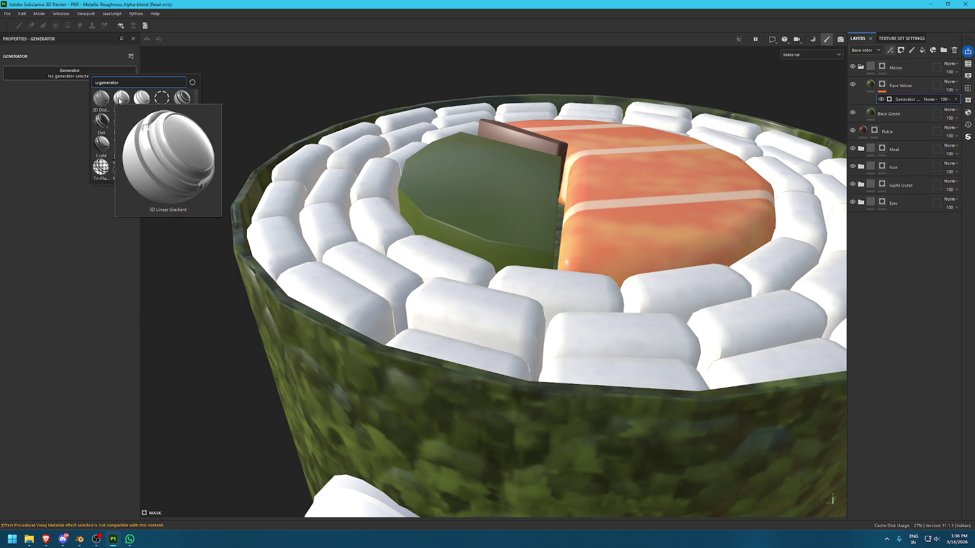
{"action": "left_click", "coordinate": [120, 100]}
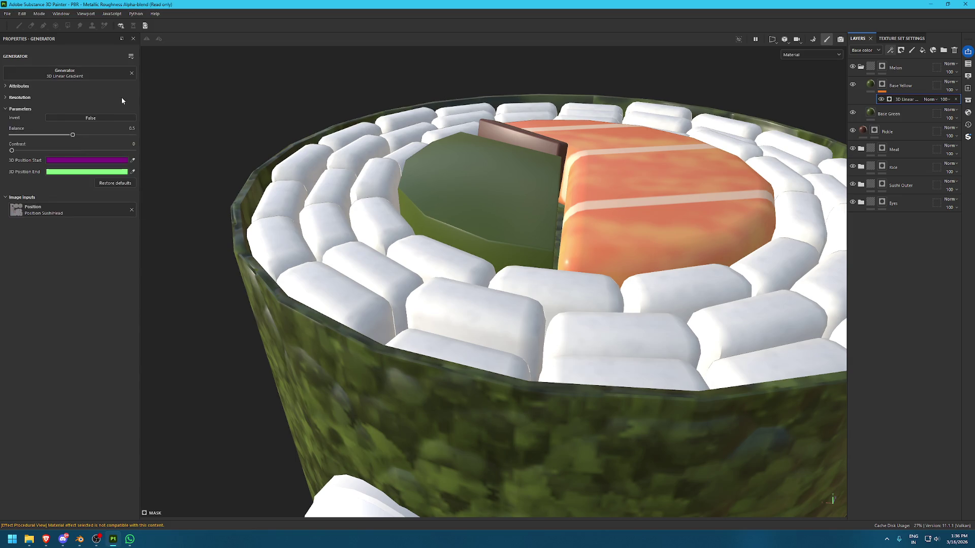
{"action": "left_click", "coordinate": [81, 74]}
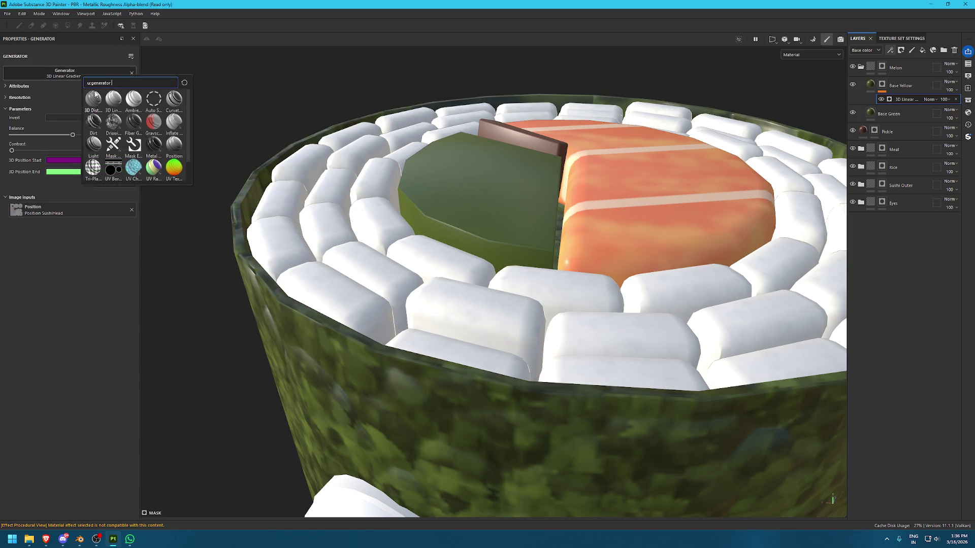
{"action": "left_click", "coordinate": [96, 94]}
{"action": "scroll", "coordinate": [478, 212], "scroll_direction": "down", "scroll_amount": 1}
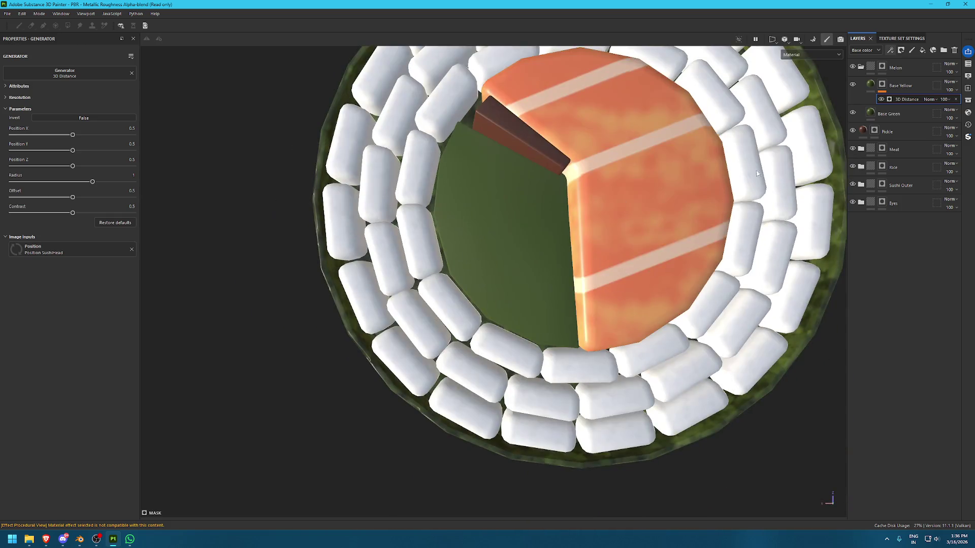
{"action": "key", "text": "c"}
{"action": "scroll", "coordinate": [732, 134], "scroll_direction": "down", "scroll_amount": 3}
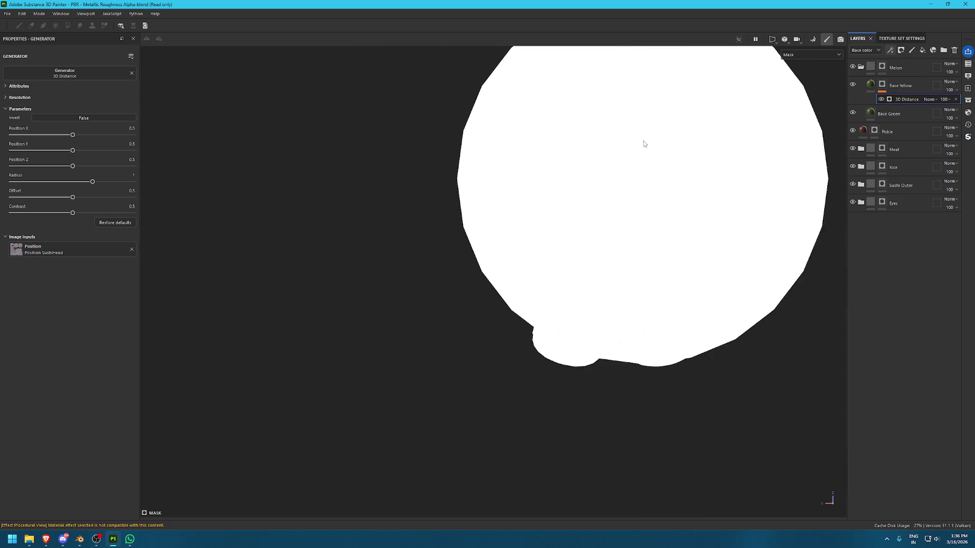
{"action": "left_click", "coordinate": [900, 86]}
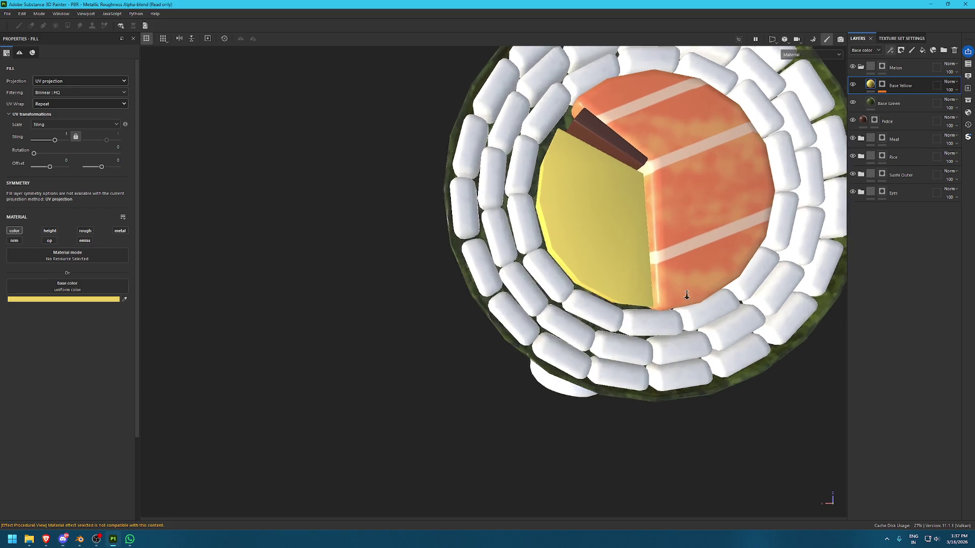
Set the 3D Distance generator's radius to 0.79
{"action": "left_click", "coordinate": [884, 85], "text": "alt"}
{"action": "left_click", "coordinate": [900, 100]}
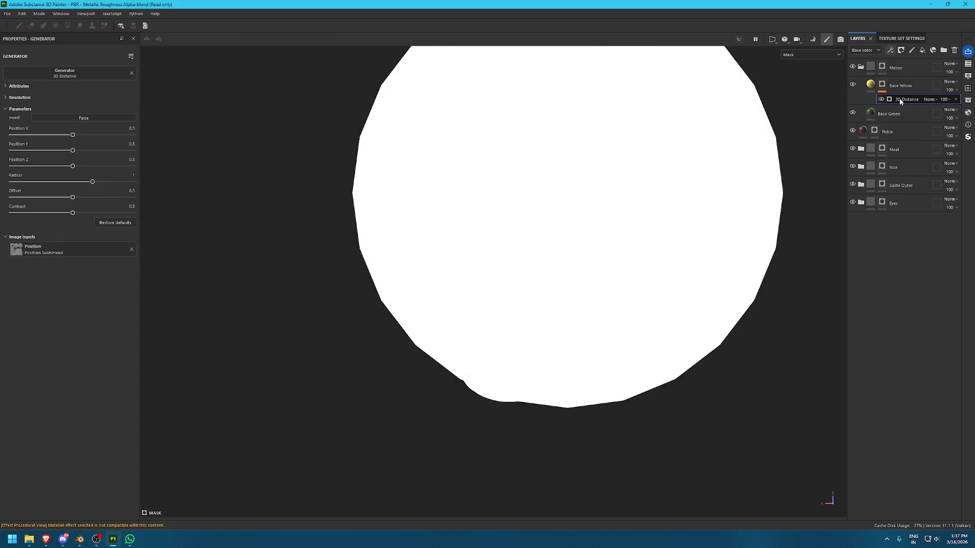
{"action": "mouse_move", "coordinate": [91, 185]}
{"action": "left_mouse_down"}
{"action": "mouse_move", "coordinate": [58, 184]}
{"action": "mouse_move", "coordinate": [76, 182]}
{"action": "mouse_move", "coordinate": [74, 198]}
{"action": "mouse_move", "coordinate": [137, 209]}
{"action": "left_mouse_up"}
Shift the distance centre along X and Z, then delete the 3D Distance generator
{"action": "mouse_move", "coordinate": [202, 173]}
{"action": "left_mouse_down", "text": "alt"}
{"action": "mouse_move", "coordinate": [504, 102]}
{"action": "mouse_move", "coordinate": [567, 128]}
{"action": "left_mouse_up", "text": "alt"}
{"action": "mouse_move", "coordinate": [72, 136]}
{"action": "left_mouse_down"}
{"action": "mouse_move", "coordinate": [18, 135]}
{"action": "mouse_move", "coordinate": [82, 150]}
{"action": "left_mouse_up"}
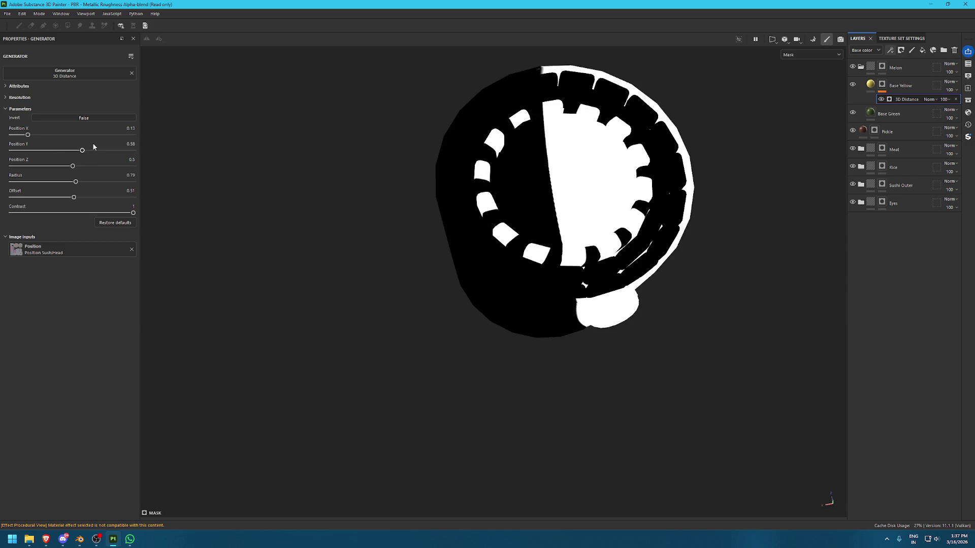
{"action": "key", "text": "m"}
{"action": "left_click_drag", "start_coordinate": [429, 164], "coordinate": [529, 254], "text": "alt"}
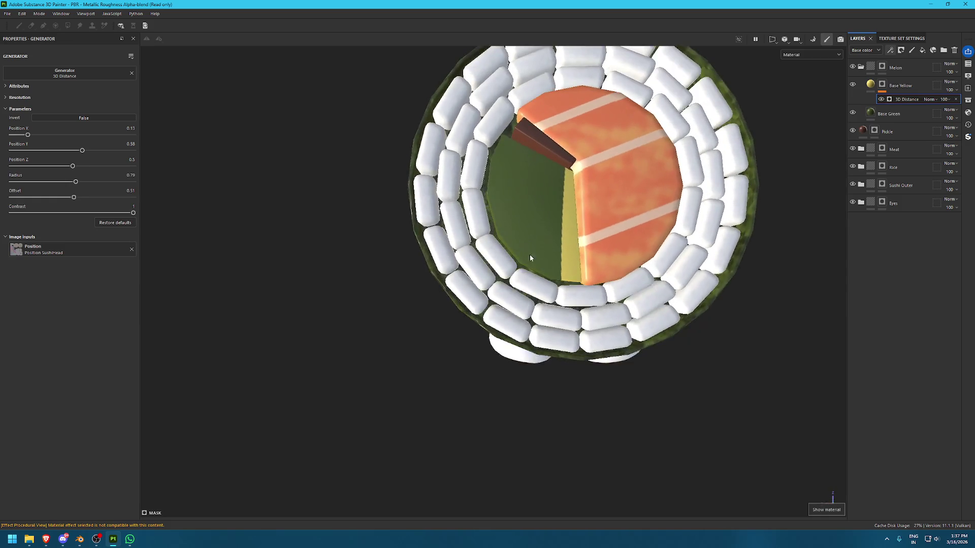
{"action": "middle_click_drag", "start_coordinate": [529, 254], "coordinate": [228, 240], "text": "alt"}
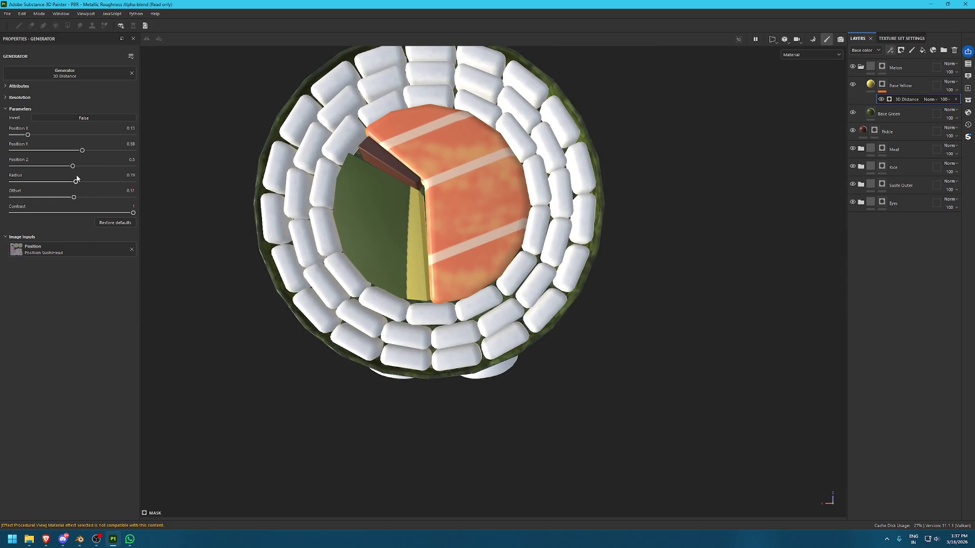
{"action": "mouse_move", "coordinate": [74, 167]}
{"action": "left_mouse_down"}
{"action": "mouse_move", "coordinate": [99, 167]}
{"action": "mouse_move", "coordinate": [81, 150]}
{"action": "mouse_move", "coordinate": [52, 150]}
{"action": "left_mouse_up"}
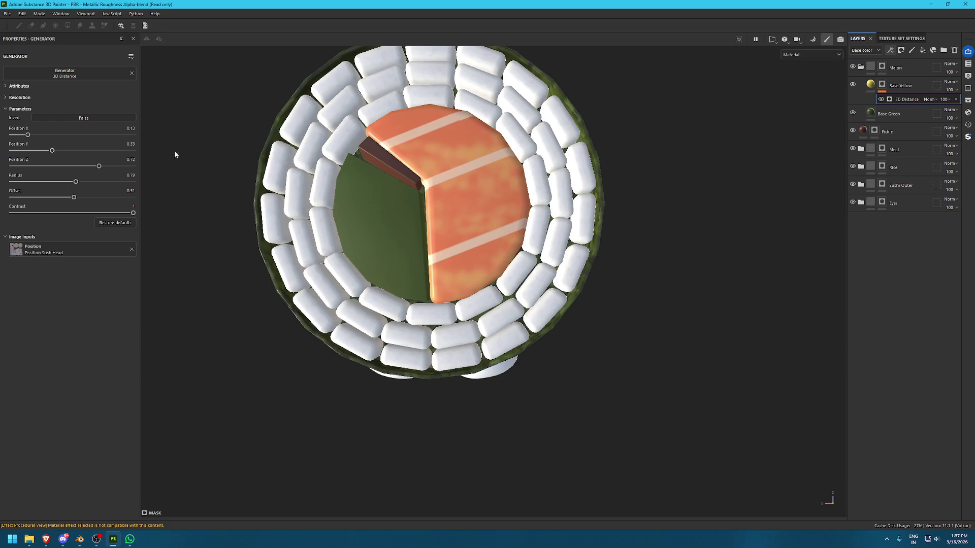
{"action": "left_click", "coordinate": [955, 99]}
Add a fill effect to Base Yellow's mask using Shape Gradient as its grayscale
{"action": "left_click", "coordinate": [890, 49]}
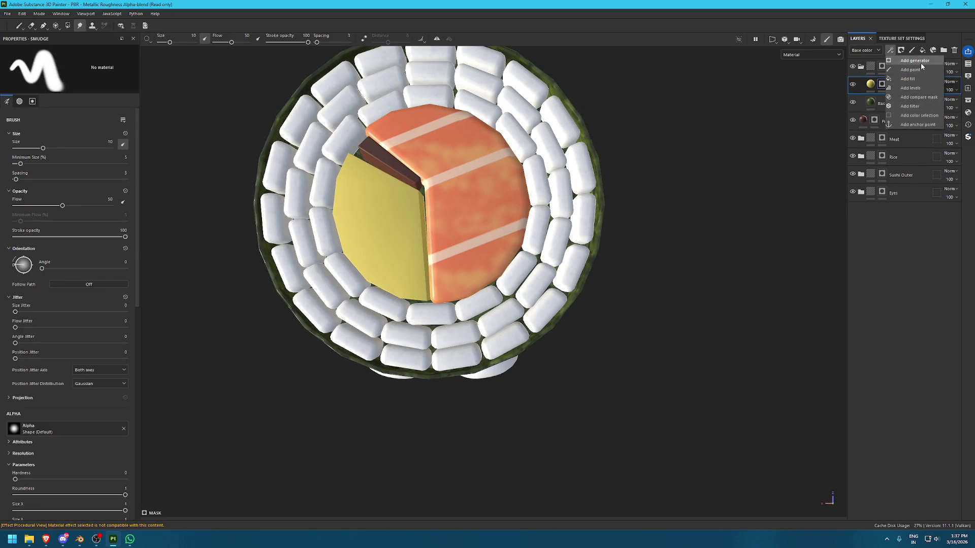
{"action": "left_click", "coordinate": [917, 79]}
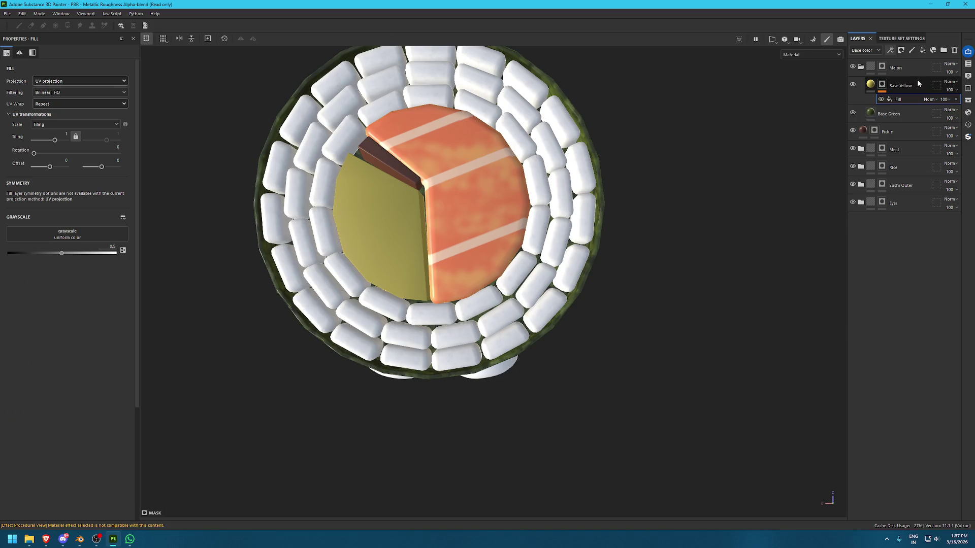
{"action": "left_click", "coordinate": [968, 100]}
{"action": "triple_click", "coordinate": [611, 112]}
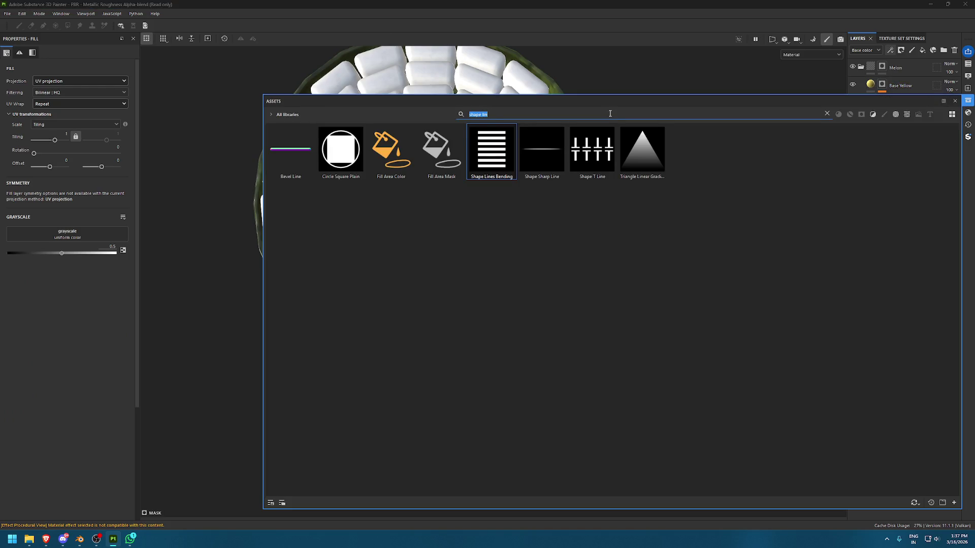
{"action": "type", "text": "gradient"}
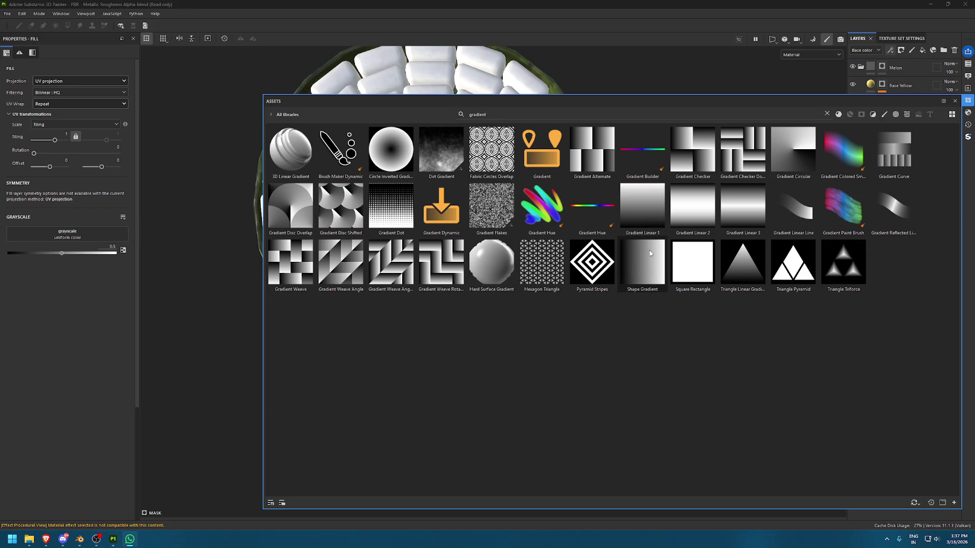
{"action": "left_click_drag", "start_coordinate": [650, 250], "coordinate": [93, 229]}
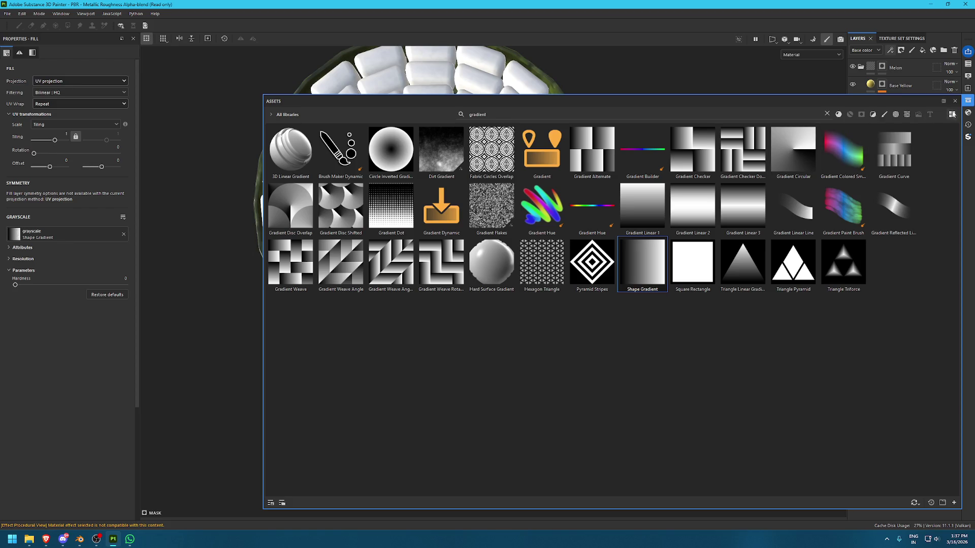
{"action": "left_click", "coordinate": [966, 103]}
{"action": "mouse_move", "coordinate": [485, 170]}
{"action": "left_mouse_down", "text": "alt"}
{"action": "mouse_move", "coordinate": [592, 207]}
{"action": "mouse_move", "coordinate": [531, 202]}
{"action": "mouse_move", "coordinate": [619, 256]}
{"action": "left_mouse_up", "text": "alt"}
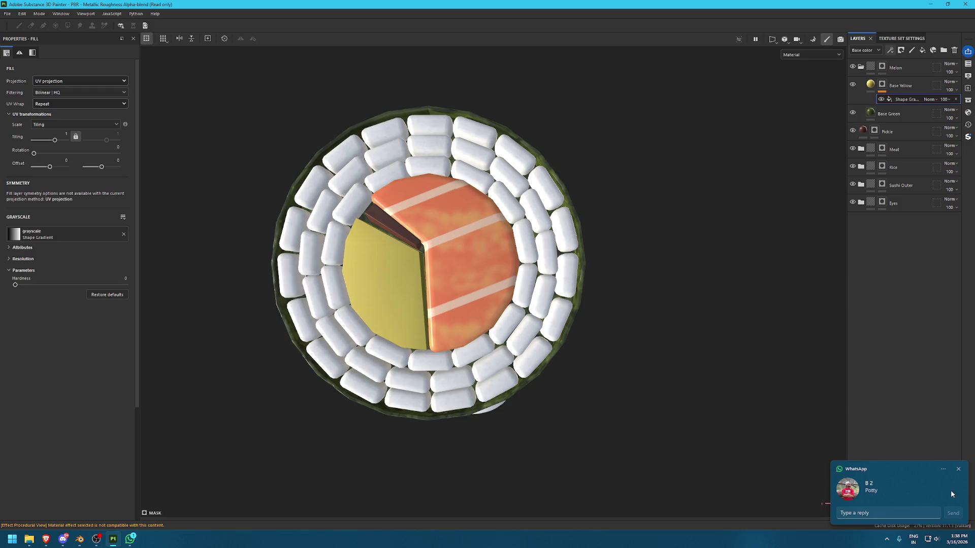
{"action": "left_click", "coordinate": [959, 470]}
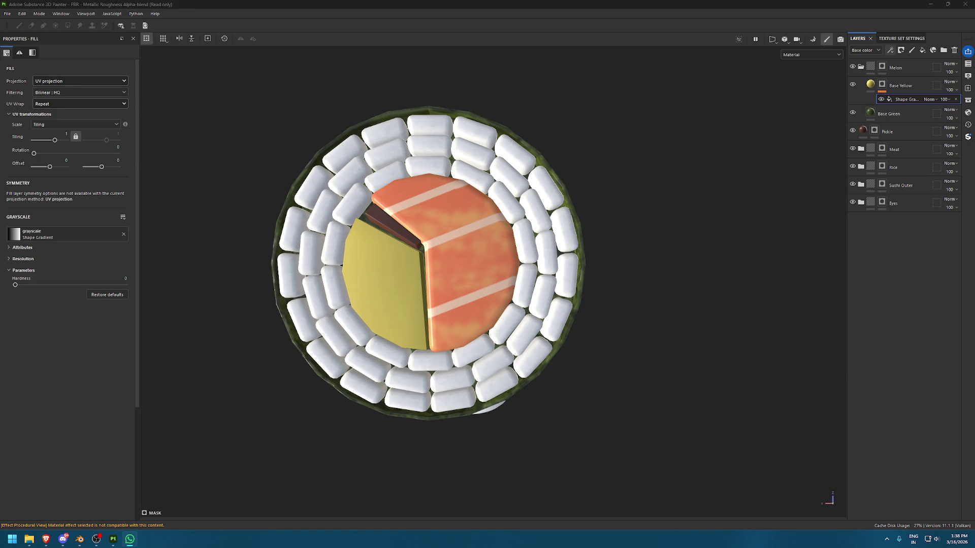
{"action": "left_click", "coordinate": [133, 26]}
{"action": "scroll", "coordinate": [489, 288], "scroll_direction": "down", "scroll_amount": 3}
{"action": "scroll", "coordinate": [489, 288], "scroll_direction": "up", "scroll_amount": 5}
{"action": "mouse_move", "coordinate": [489, 287]}
{"action": "left_mouse_down", "text": "alt"}
{"action": "mouse_move", "coordinate": [470, 242]}
{"action": "mouse_move", "coordinate": [421, 257]}
{"action": "mouse_move", "coordinate": [442, 239]}
{"action": "mouse_move", "coordinate": [419, 199]}
{"action": "mouse_move", "coordinate": [351, 175]}
{"action": "left_mouse_up", "text": "alt"}
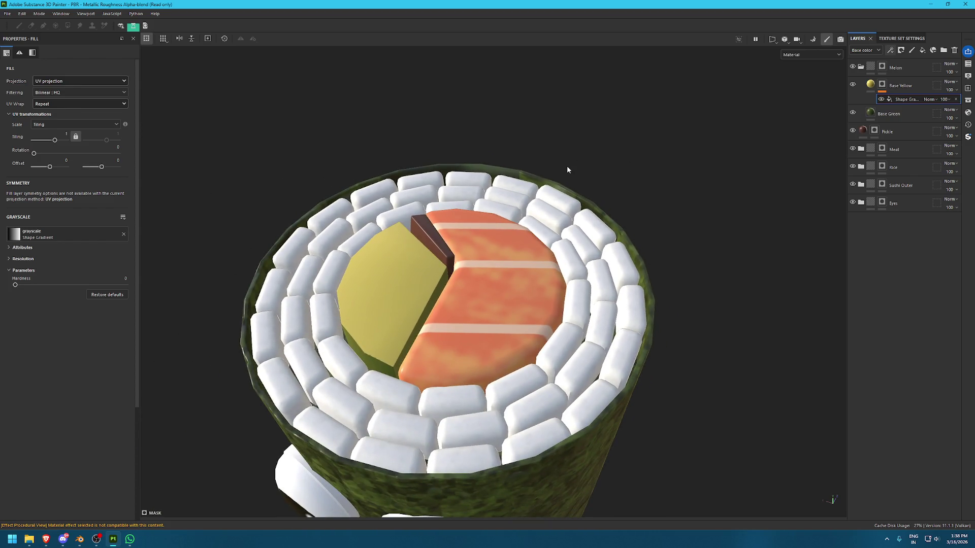
In the UV view, shrink the Shape Gradient, turn off tiling, and rotate it to about 342°
{"action": "key", "text": "F3"}
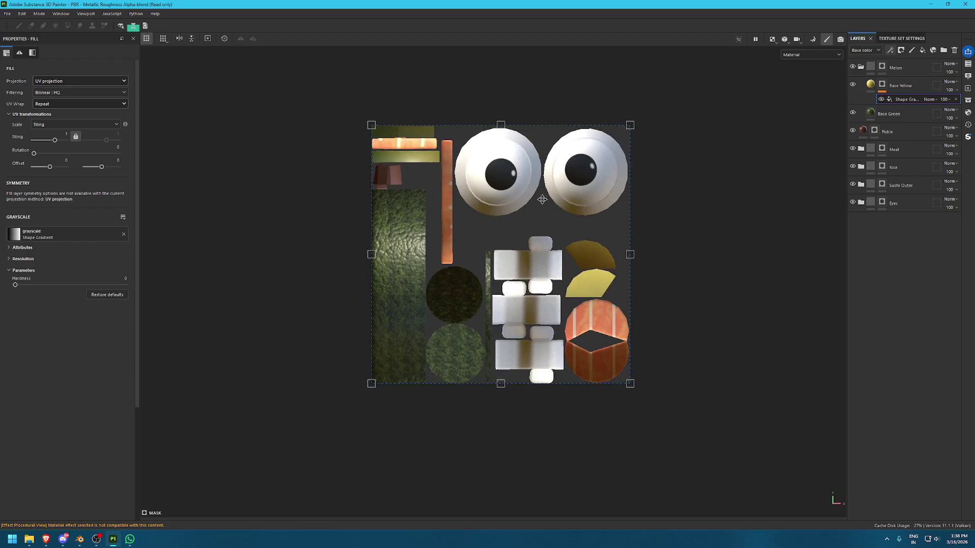
{"action": "left_click_drag", "start_coordinate": [305, 115], "coordinate": [541, 346]}
{"action": "left_click", "coordinate": [66, 104]}
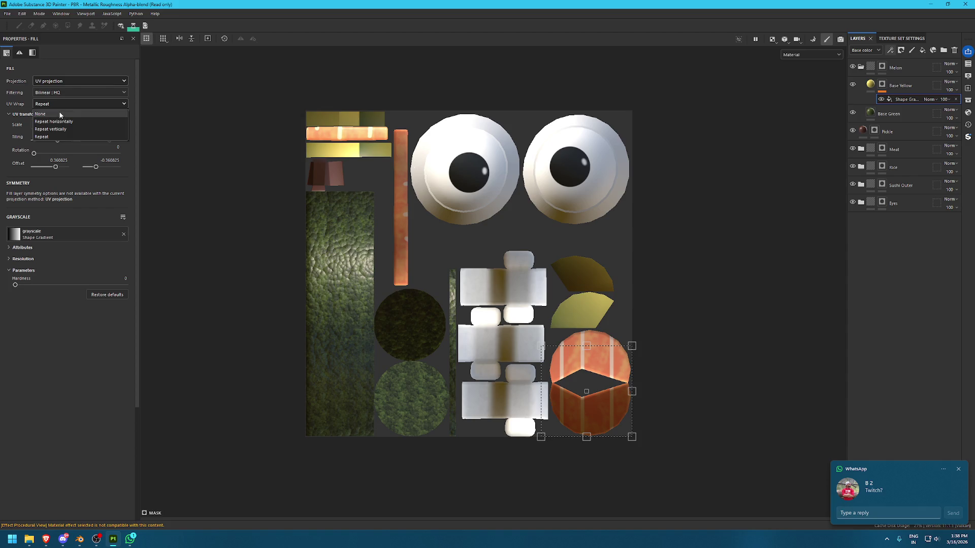
{"action": "left_click", "coordinate": [50, 112]}
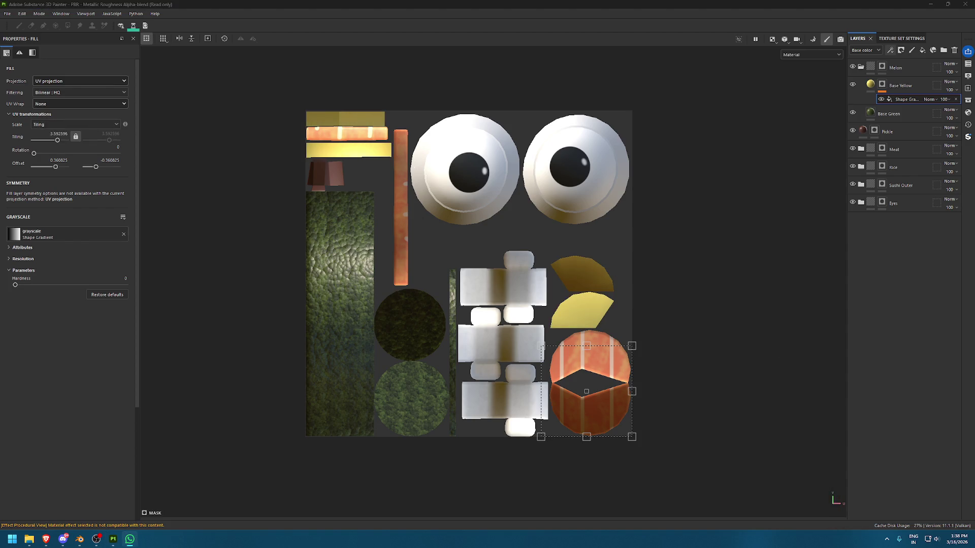
{"action": "scroll", "coordinate": [607, 285], "scroll_direction": "up", "scroll_amount": 5}
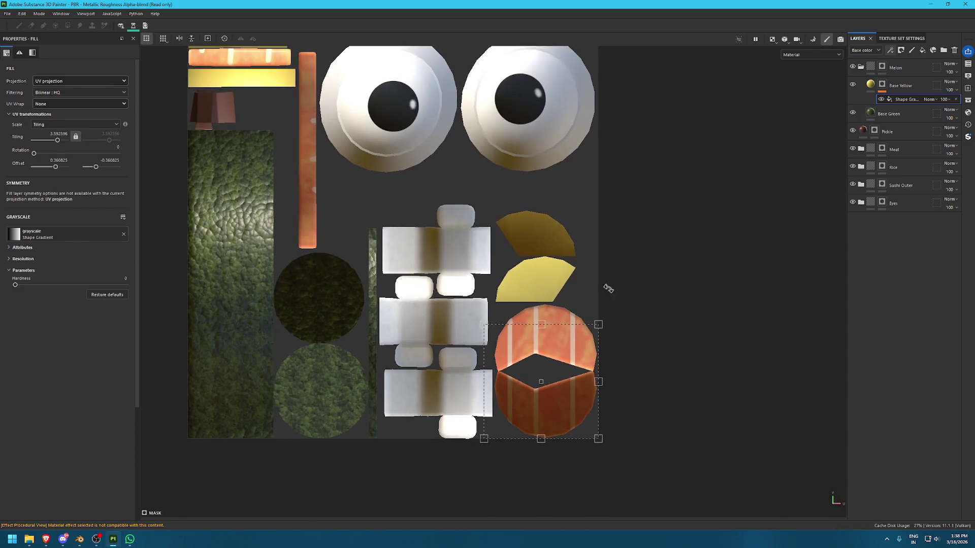
{"action": "left_click_drag", "start_coordinate": [588, 502], "coordinate": [588, 401]}
{"action": "left_click_drag", "start_coordinate": [612, 433], "coordinate": [615, 406]}
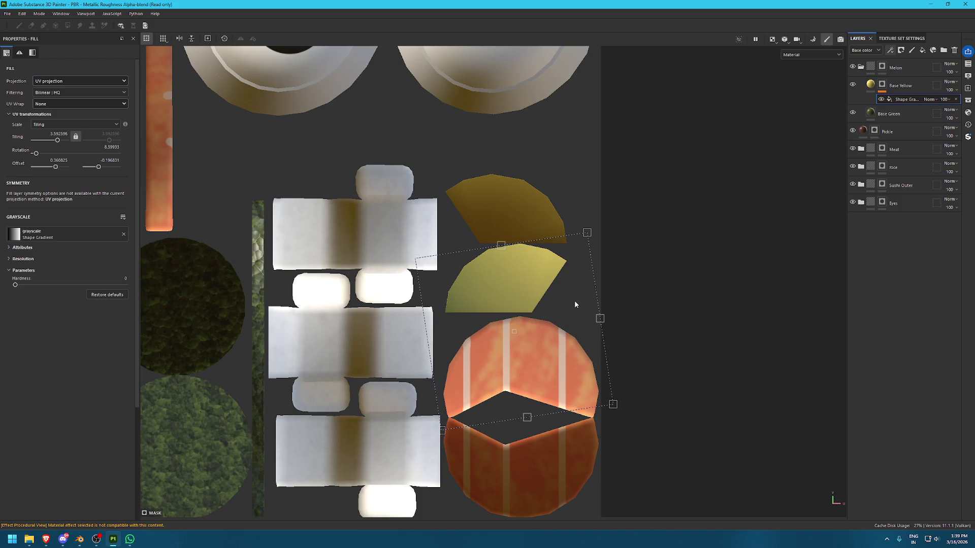
{"action": "mouse_move", "coordinate": [618, 405]}
{"action": "left_mouse_down"}
{"action": "mouse_move", "coordinate": [514, 438]}
{"action": "mouse_move", "coordinate": [462, 421]}
{"action": "mouse_move", "coordinate": [426, 380]}
{"action": "mouse_move", "coordinate": [415, 330]}
{"action": "mouse_move", "coordinate": [425, 373]}
{"action": "mouse_move", "coordinate": [478, 422]}
{"action": "left_mouse_up"}
Fine-tune the gradient's hardness, band width and rotation across the melon, ending near 307°
{"action": "mouse_move", "coordinate": [26, 284]}
{"action": "left_mouse_down"}
{"action": "mouse_move", "coordinate": [143, 286]}
{"action": "mouse_move", "coordinate": [103, 270]}
{"action": "mouse_move", "coordinate": [28, 268]}
{"action": "mouse_move", "coordinate": [62, 266]}
{"action": "left_mouse_up"}
{"action": "left_click_drag", "start_coordinate": [547, 411], "coordinate": [508, 315]}
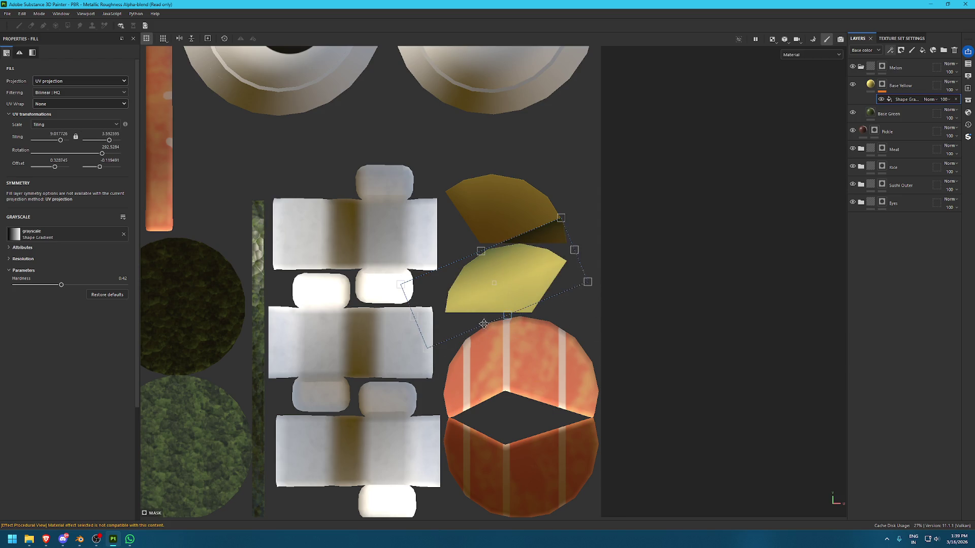
{"action": "scroll", "coordinate": [533, 348], "scroll_direction": "up", "scroll_amount": 3}
{"action": "scroll", "coordinate": [533, 347], "scroll_direction": "up", "scroll_amount": 2}
{"action": "mouse_move", "coordinate": [479, 285]}
{"action": "left_mouse_down"}
{"action": "mouse_move", "coordinate": [498, 320]}
{"action": "mouse_move", "coordinate": [508, 308]}
{"action": "left_mouse_up"}
{"action": "left_click_drag", "start_coordinate": [470, 253], "coordinate": [452, 208]}
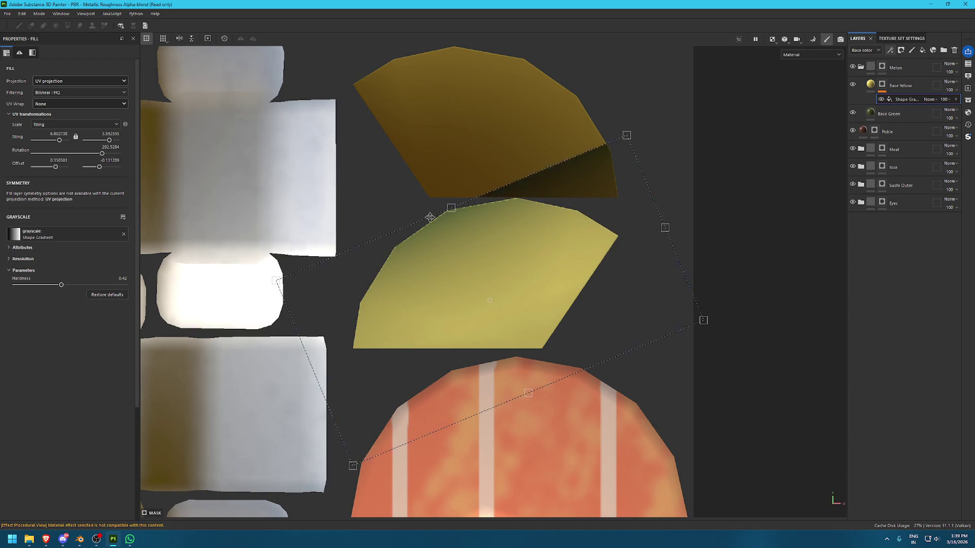
{"action": "mouse_move", "coordinate": [64, 285]}
{"action": "left_mouse_down"}
{"action": "mouse_move", "coordinate": [2, 281]}
{"action": "mouse_move", "coordinate": [29, 285]}
{"action": "left_mouse_up"}
{"action": "left_click_drag", "start_coordinate": [528, 393], "coordinate": [517, 365]}
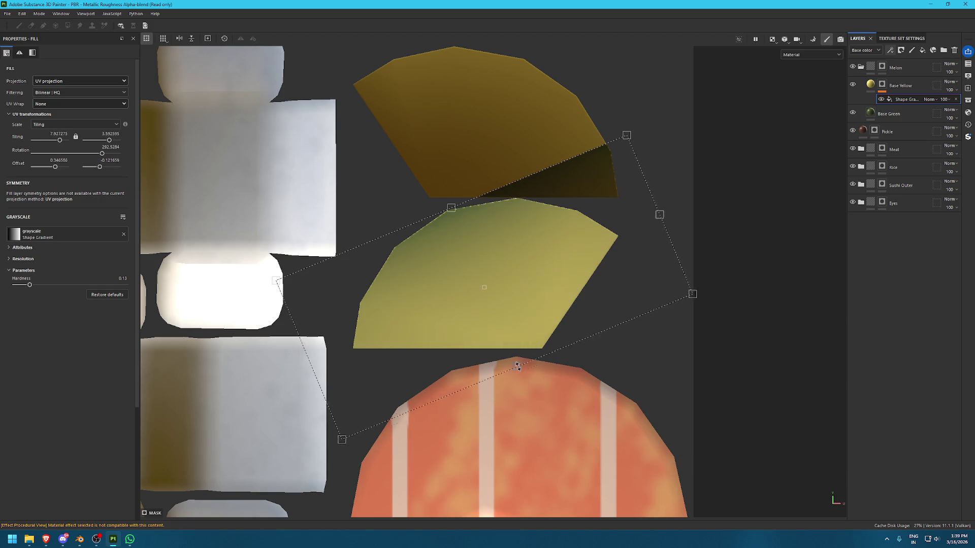
{"action": "mouse_move", "coordinate": [703, 308]}
{"action": "left_mouse_down"}
{"action": "mouse_move", "coordinate": [710, 281]}
{"action": "mouse_move", "coordinate": [544, 289]}
{"action": "mouse_move", "coordinate": [523, 277]}
{"action": "left_mouse_up"}
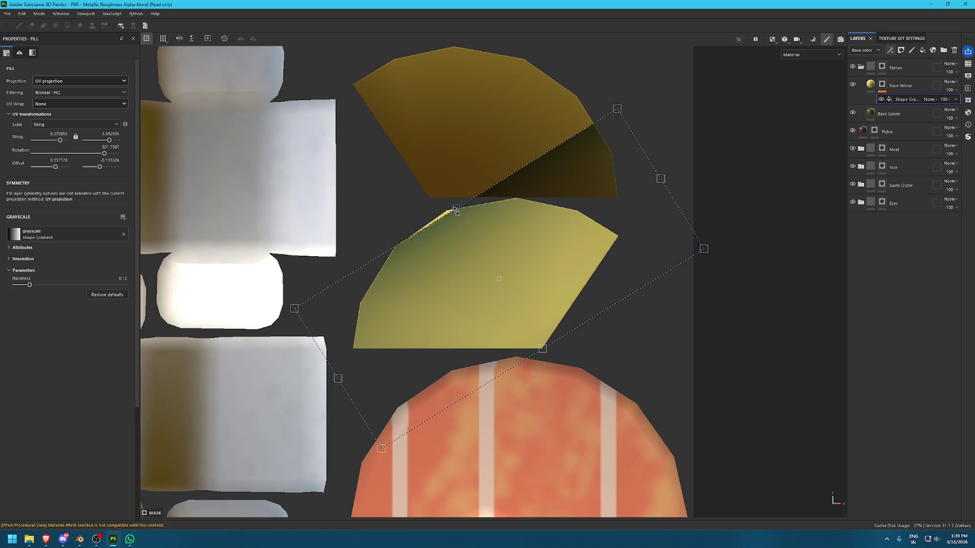
{"action": "left_click_drag", "start_coordinate": [456, 209], "coordinate": [439, 205]}
{"action": "left_click_drag", "start_coordinate": [584, 343], "coordinate": [591, 336]}
{"action": "mouse_move", "coordinate": [540, 354]}
{"action": "left_mouse_down"}
{"action": "mouse_move", "coordinate": [447, 255]}
{"action": "mouse_move", "coordinate": [544, 352]}
{"action": "left_mouse_up"}
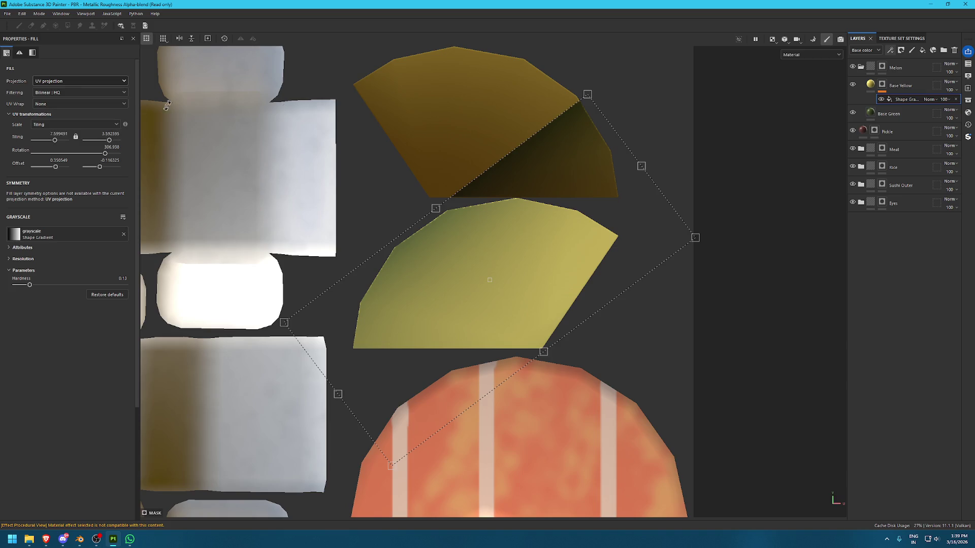
Show the mask and set the Shape Gradient hardness to 0.5
{"action": "key", "text": "m"}
{"action": "scroll", "coordinate": [440, 188], "scroll_direction": "down", "scroll_amount": 2}
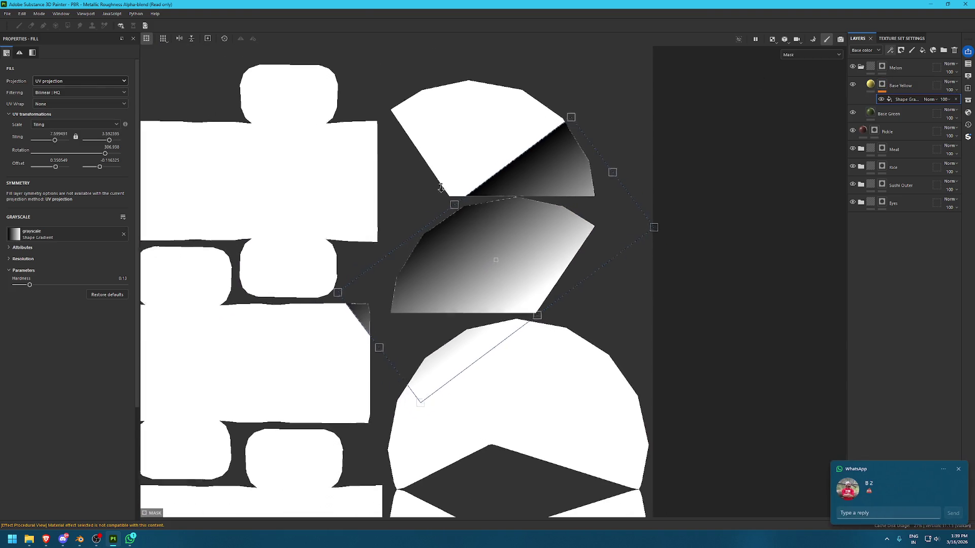
{"action": "scroll", "coordinate": [441, 188], "scroll_direction": "down", "scroll_amount": 1}
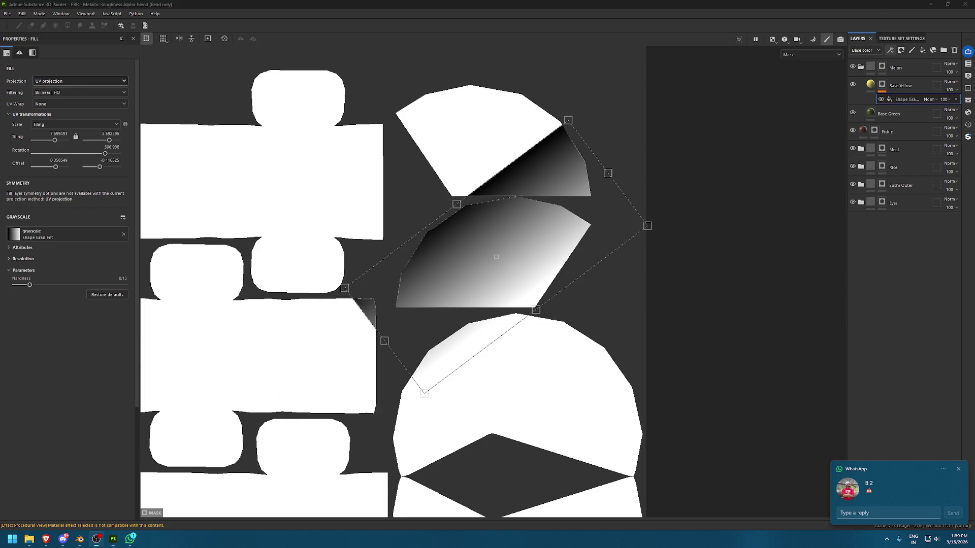
{"action": "scroll", "coordinate": [559, 269], "scroll_direction": "up", "scroll_amount": 3}
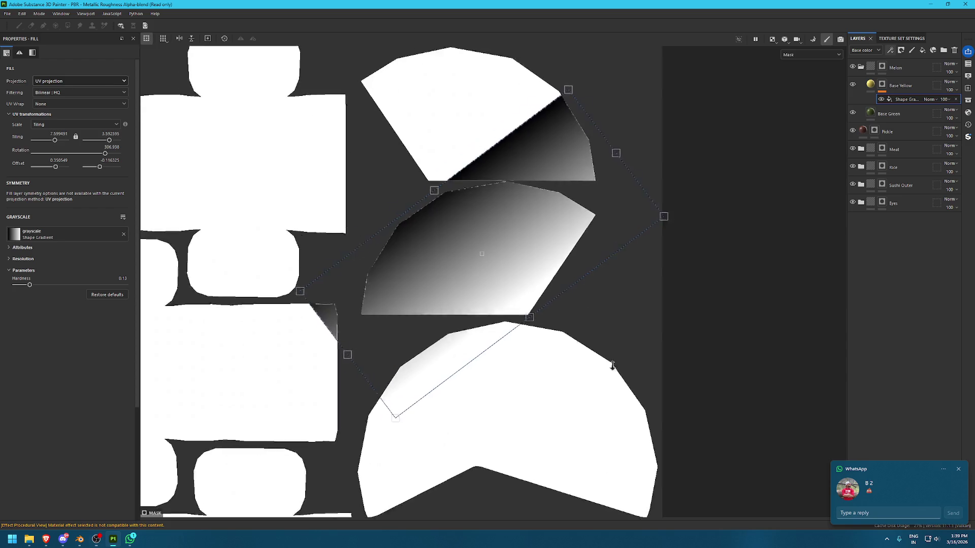
{"action": "mouse_move", "coordinate": [30, 285]}
{"action": "left_mouse_down"}
{"action": "mouse_move", "coordinate": [10, 284]}
{"action": "mouse_move", "coordinate": [180, 283]}
{"action": "left_mouse_up"}
{"action": "left_click", "coordinate": [70, 285]}
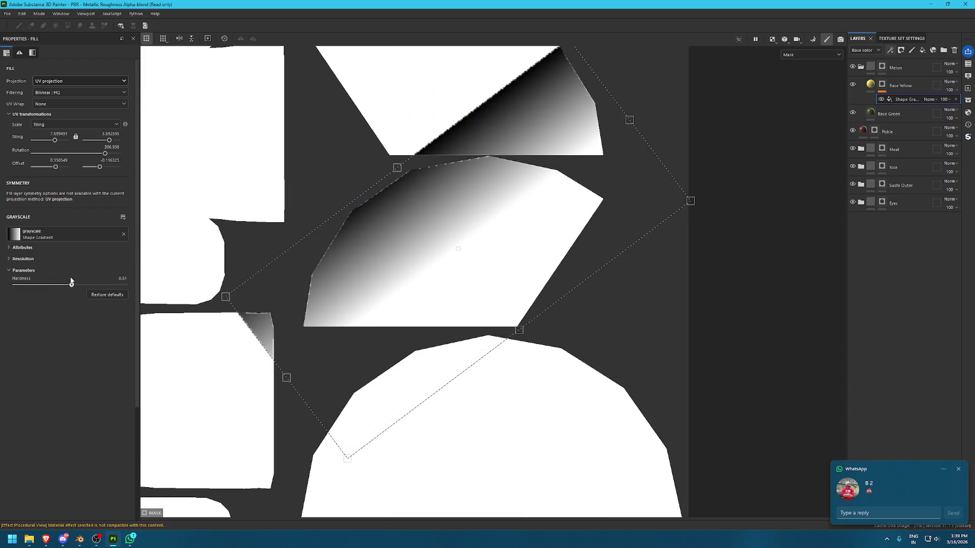
Reposition the gradient over the melon pieces and close the asset library
{"action": "mouse_move", "coordinate": [397, 168]}
{"action": "left_mouse_down"}
{"action": "mouse_move", "coordinate": [415, 192]}
{"action": "mouse_move", "coordinate": [393, 213]}
{"action": "mouse_move", "coordinate": [333, 225]}
{"action": "left_mouse_up"}
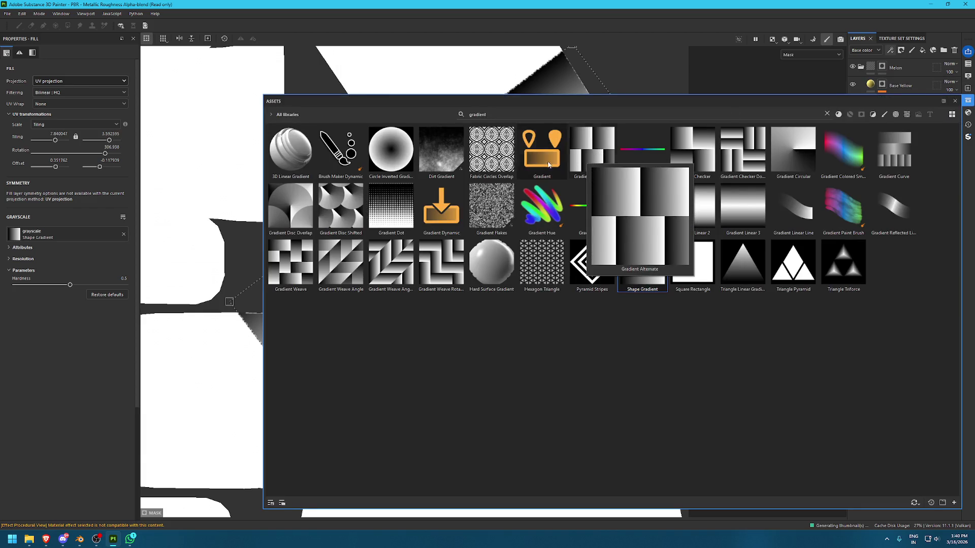
{"action": "mouse_move", "coordinate": [402, 157]}
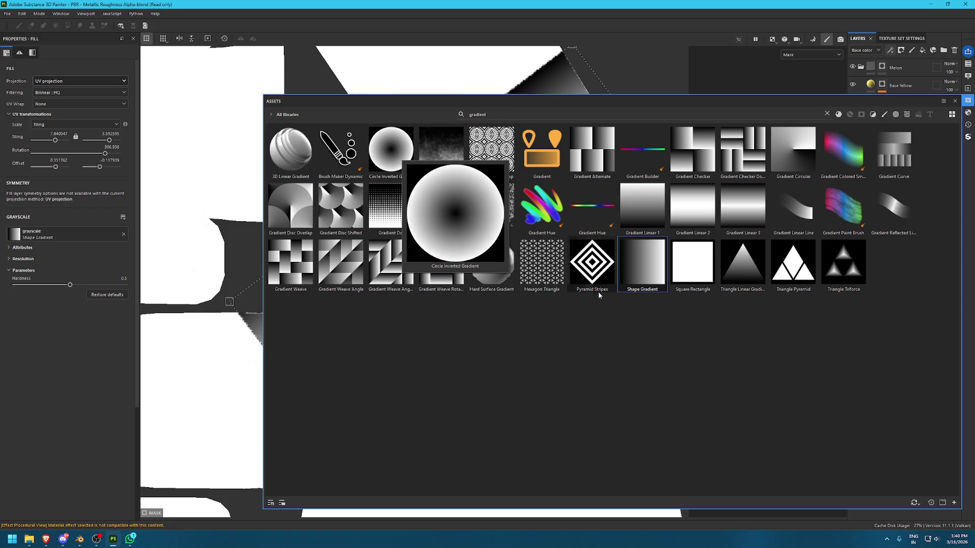
{"action": "left_click", "coordinate": [965, 103]}
Back in the 3D material view, try a paint effect on Base Yellow's mask, then remove it
{"action": "key", "text": "F2"}
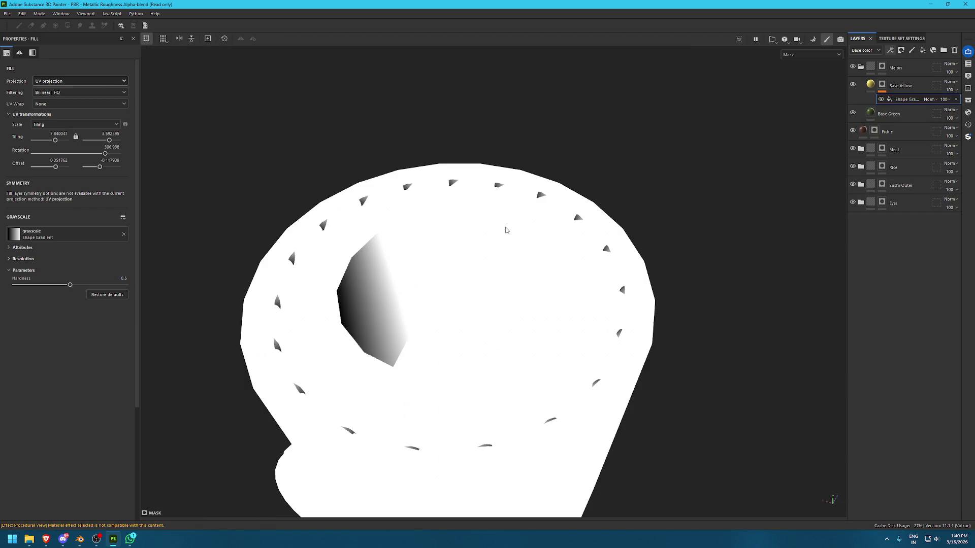
{"action": "key", "text": "m"}
{"action": "mouse_move", "coordinate": [436, 245]}
{"action": "left_mouse_down", "text": "alt"}
{"action": "mouse_move", "coordinate": [454, 392]}
{"action": "mouse_move", "coordinate": [523, 330]}
{"action": "mouse_move", "coordinate": [526, 350]}
{"action": "left_mouse_up", "text": "alt"}
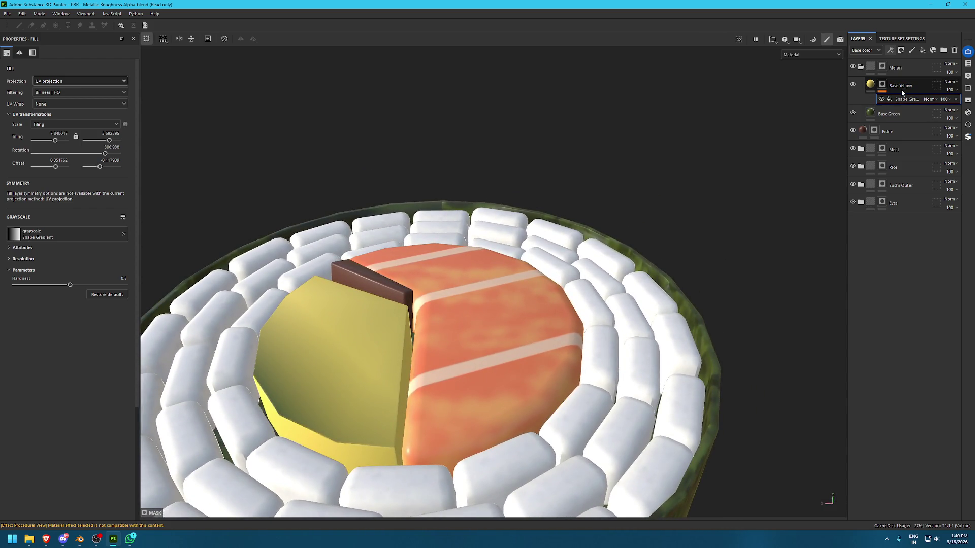
{"action": "left_click", "coordinate": [901, 50]}
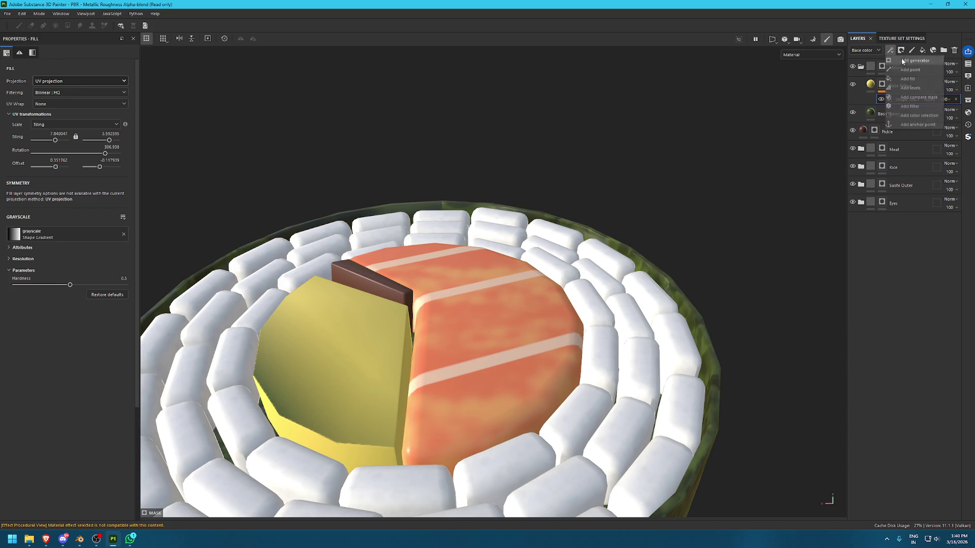
{"action": "left_click", "coordinate": [907, 65]}
{"action": "left_click", "coordinate": [901, 50]}
{"action": "left_click", "coordinate": [792, 101]}
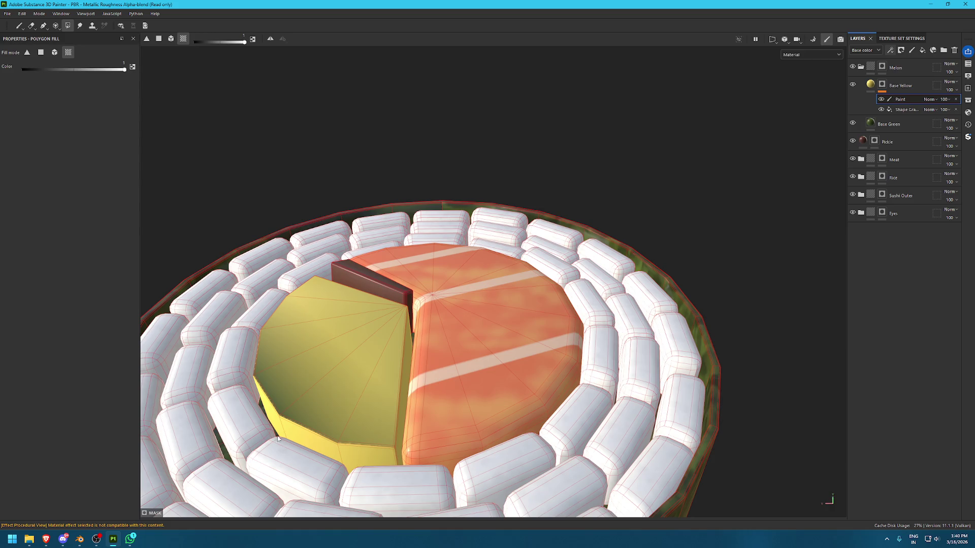
{"action": "key", "text": "1"}
{"action": "mouse_move", "coordinate": [305, 431]}
{"action": "left_mouse_down", "text": "alt"}
{"action": "mouse_move", "coordinate": [404, 405]}
{"action": "mouse_move", "coordinate": [265, 403]}
{"action": "mouse_move", "coordinate": [464, 344]}
{"action": "mouse_move", "coordinate": [397, 386]}
{"action": "mouse_move", "coordinate": [381, 451]}
{"action": "left_mouse_up", "text": "alt"}
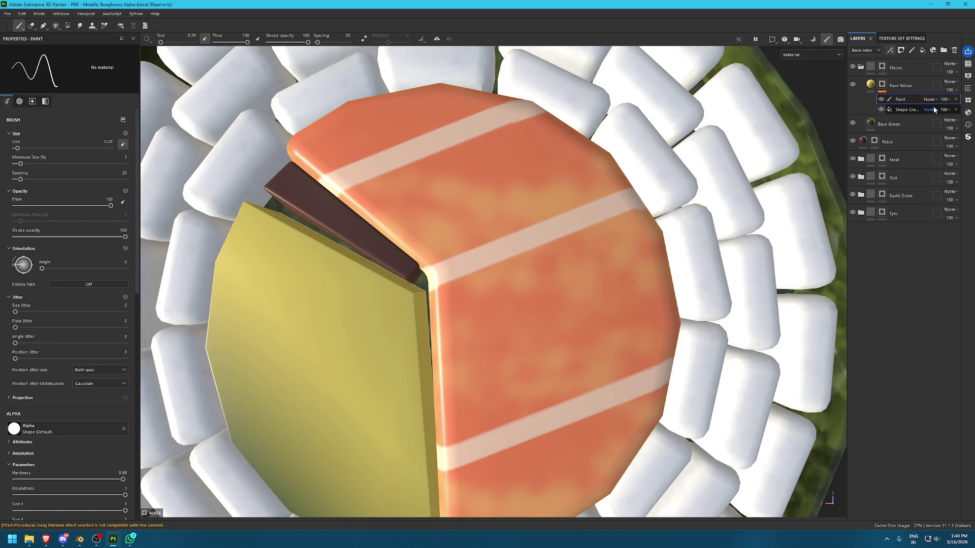
{"action": "left_click", "coordinate": [956, 101]}
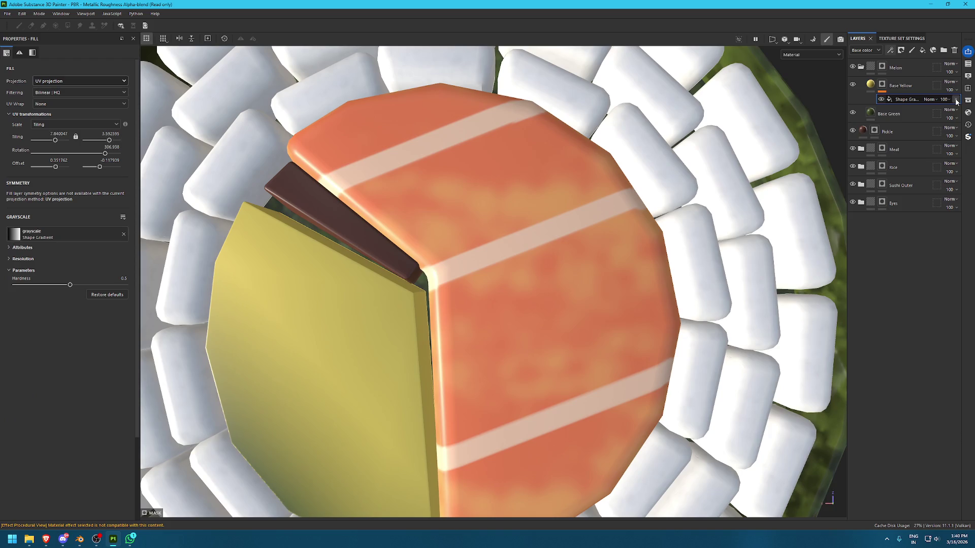
Add a paint effect to Base Yellow's mask again and switch to Polygon Fill
{"action": "mouse_move", "coordinate": [573, 159]}
{"action": "left_mouse_down", "text": "alt"}
{"action": "mouse_move", "coordinate": [584, 282]}
{"action": "mouse_move", "coordinate": [598, 126]}
{"action": "left_mouse_up", "text": "alt"}
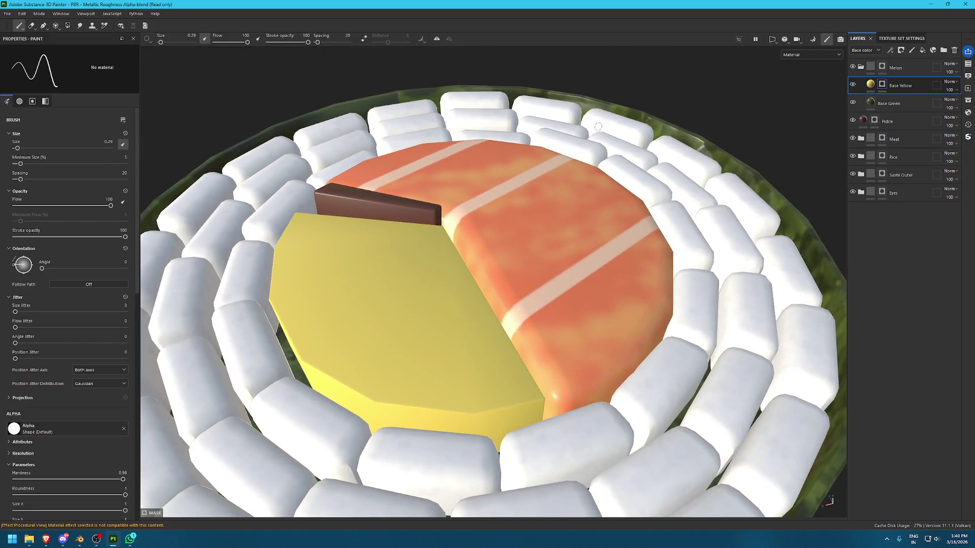
{"action": "left_click", "coordinate": [890, 49]}
{"action": "left_click", "coordinate": [928, 66]}
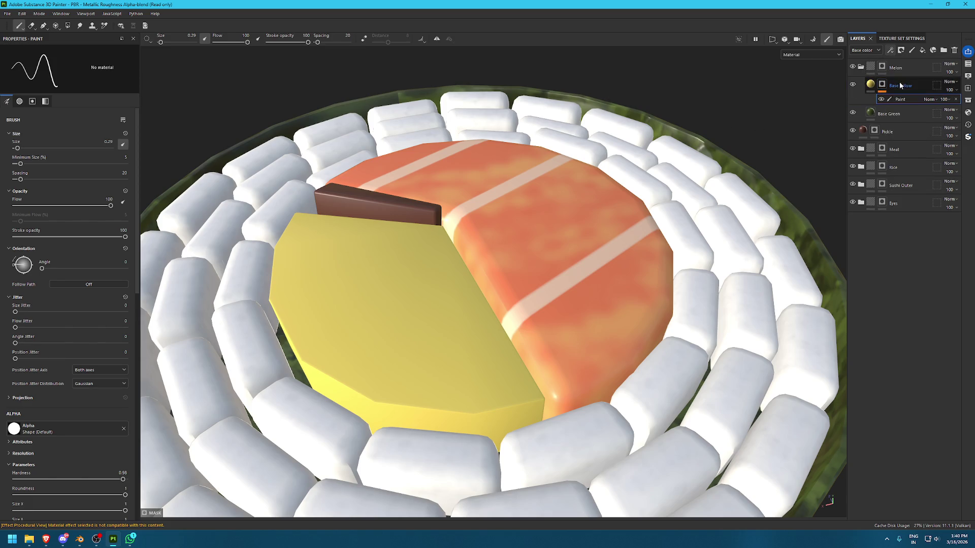
{"action": "key", "text": "Delete"}
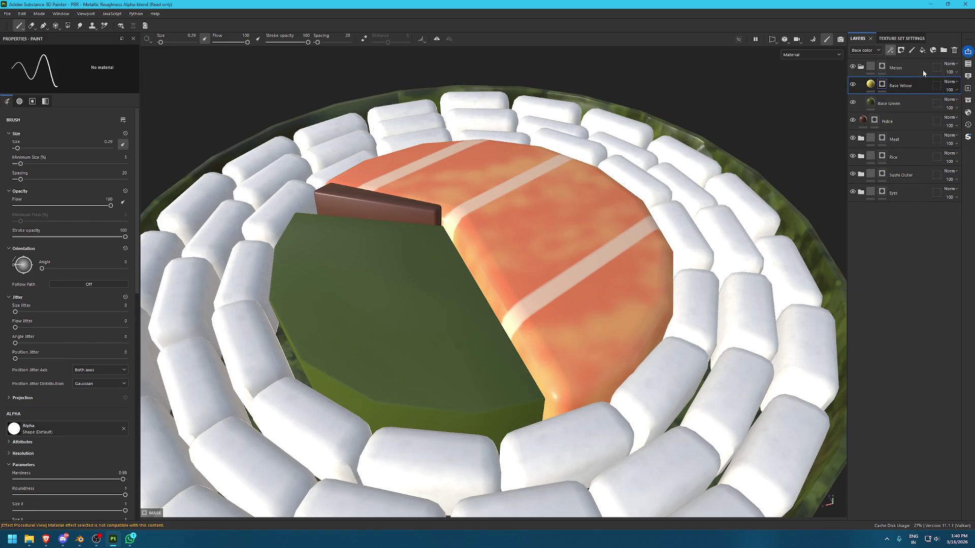
{"action": "key", "text": "ctrl+z"}
{"action": "key", "text": "4"}
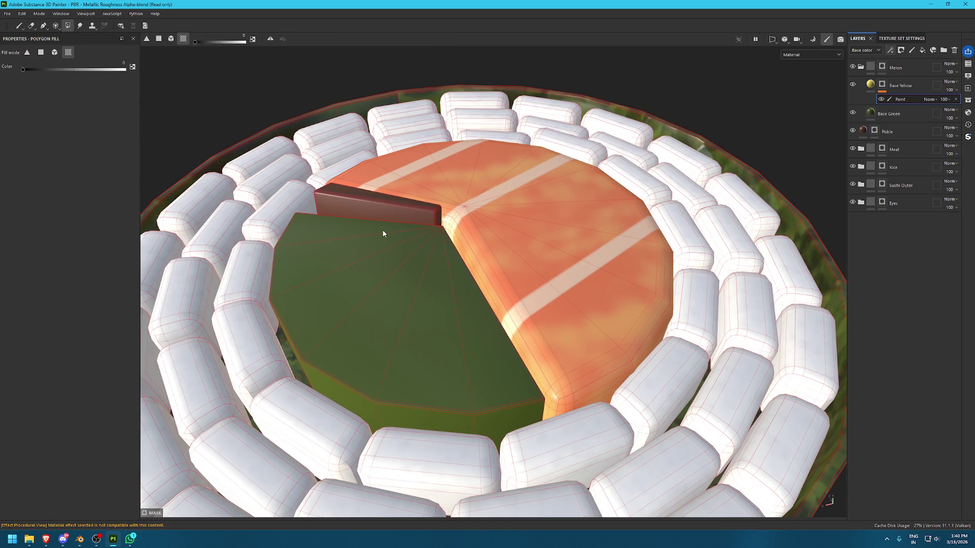
Polygon-fill the melon's top face yellow
{"action": "left_click_drag", "start_coordinate": [489, 395], "coordinate": [386, 391], "text": "alt"}
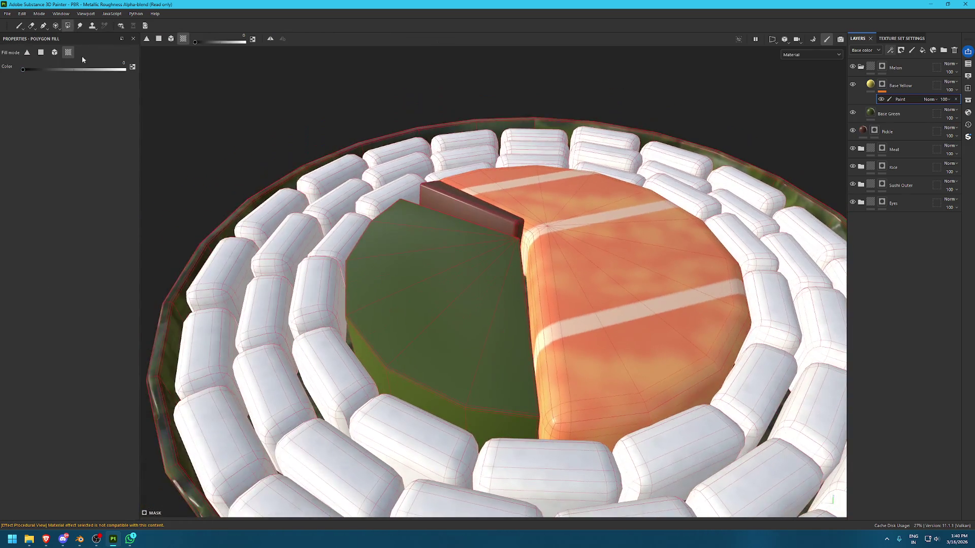
{"action": "left_click_drag", "start_coordinate": [470, 216], "coordinate": [518, 294], "text": "alt"}
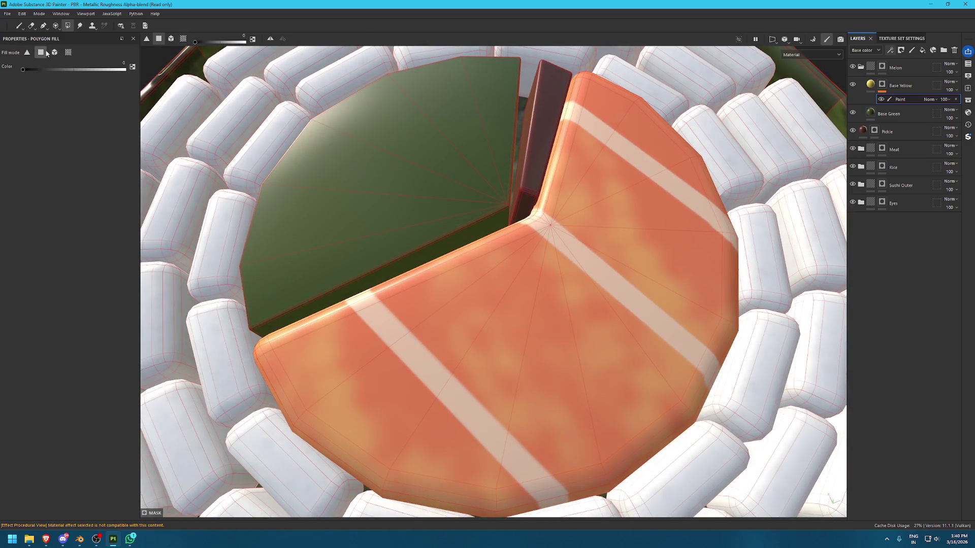
{"action": "mouse_move", "coordinate": [503, 225]}
{"action": "left_mouse_down", "text": "alt"}
{"action": "mouse_move", "coordinate": [524, 182]}
{"action": "mouse_move", "coordinate": [315, 181]}
{"action": "left_mouse_up", "text": "alt"}
{"action": "right_click_drag", "start_coordinate": [316, 181], "coordinate": [588, 290], "text": "alt"}
{"action": "mouse_move", "coordinate": [751, 118]}
{"action": "left_mouse_down", "text": "alt"}
{"action": "mouse_move", "coordinate": [711, 148]}
{"action": "mouse_move", "coordinate": [613, 178]}
{"action": "mouse_move", "coordinate": [572, 341]}
{"action": "left_mouse_up", "text": "alt"}
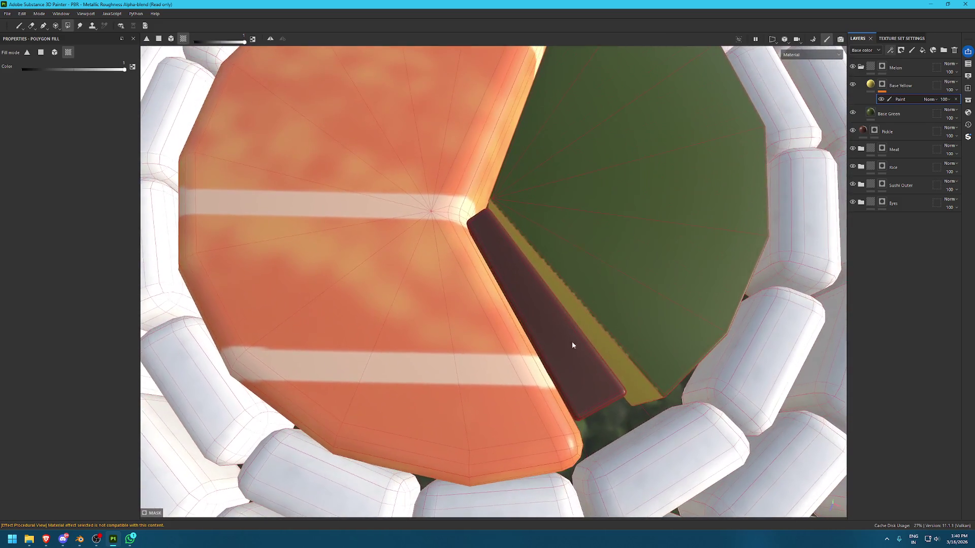
{"action": "left_click", "coordinate": [566, 216]}
{"action": "mouse_move", "coordinate": [579, 241]}
{"action": "left_mouse_down", "text": "alt"}
{"action": "mouse_move", "coordinate": [652, 285]}
{"action": "mouse_move", "coordinate": [570, 264]}
{"action": "mouse_move", "coordinate": [581, 269]}
{"action": "left_mouse_up", "text": "alt"}
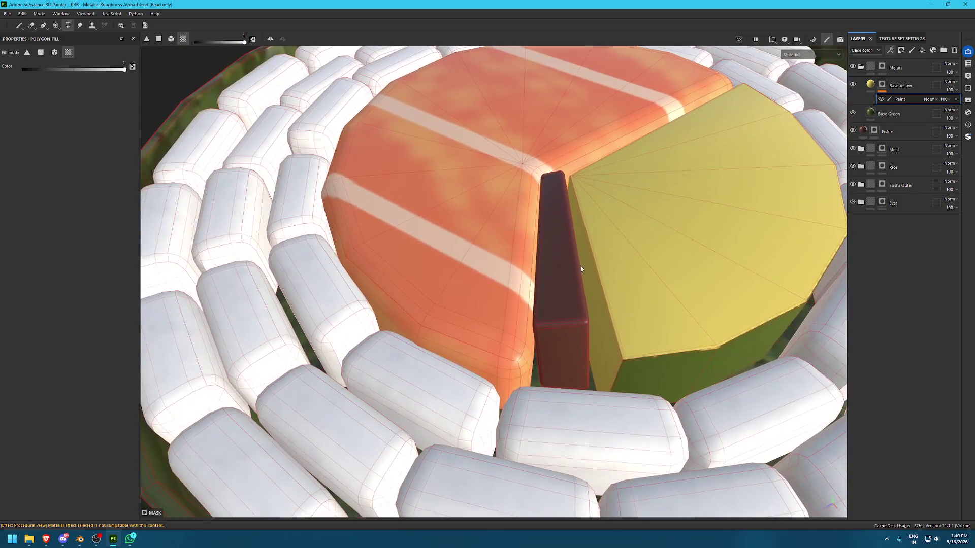
{"action": "key", "text": "F2"}
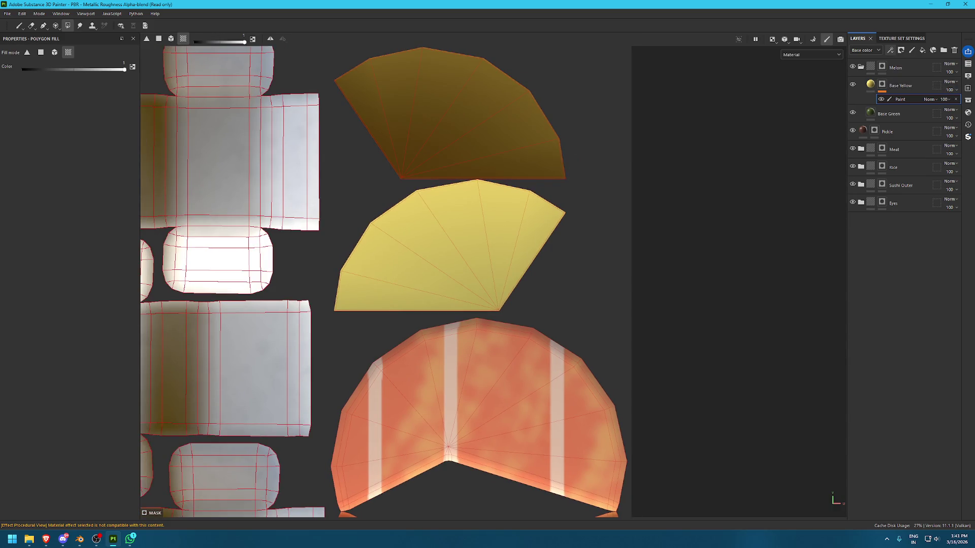
Add a Bevel filter to the mask with distance about -0.32 and smoothing 2.7
{"action": "left_click", "coordinate": [901, 50]}
{"action": "left_click", "coordinate": [916, 104]}
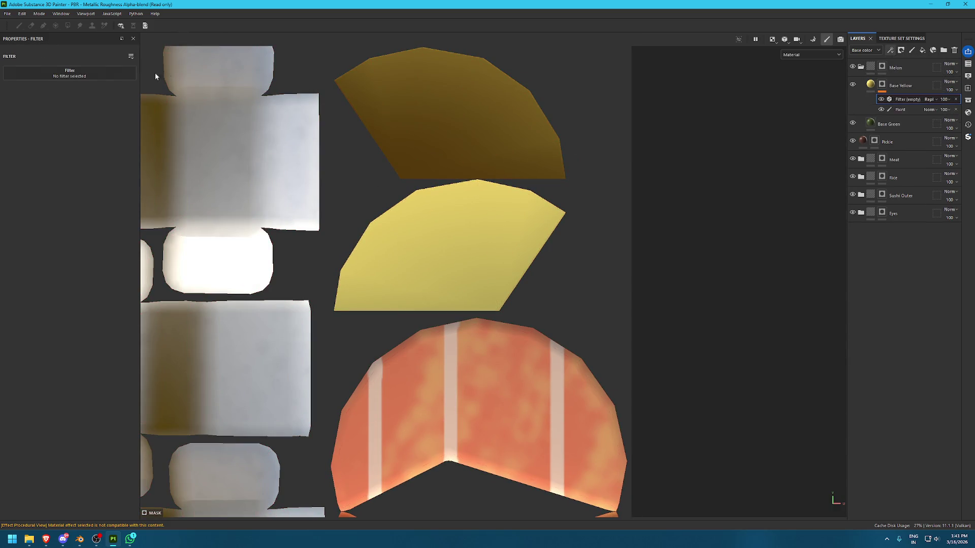
{"action": "left_click", "coordinate": [70, 73]}
{"action": "left_click", "coordinate": [191, 103]}
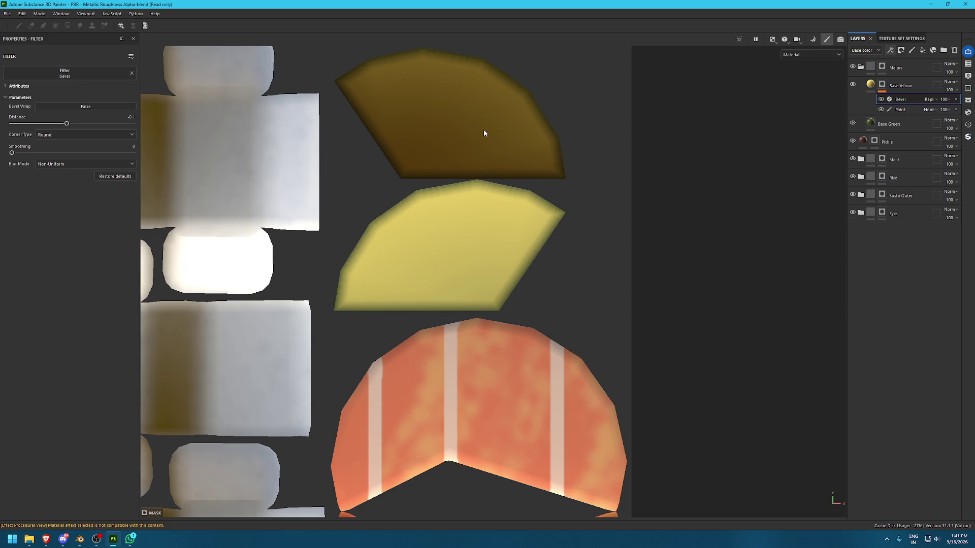
{"action": "key", "text": "F2"}
{"action": "mouse_move", "coordinate": [650, 136]}
{"action": "left_mouse_down", "text": "alt"}
{"action": "mouse_move", "coordinate": [755, 167]}
{"action": "mouse_move", "coordinate": [597, 171]}
{"action": "left_mouse_up", "text": "alt"}
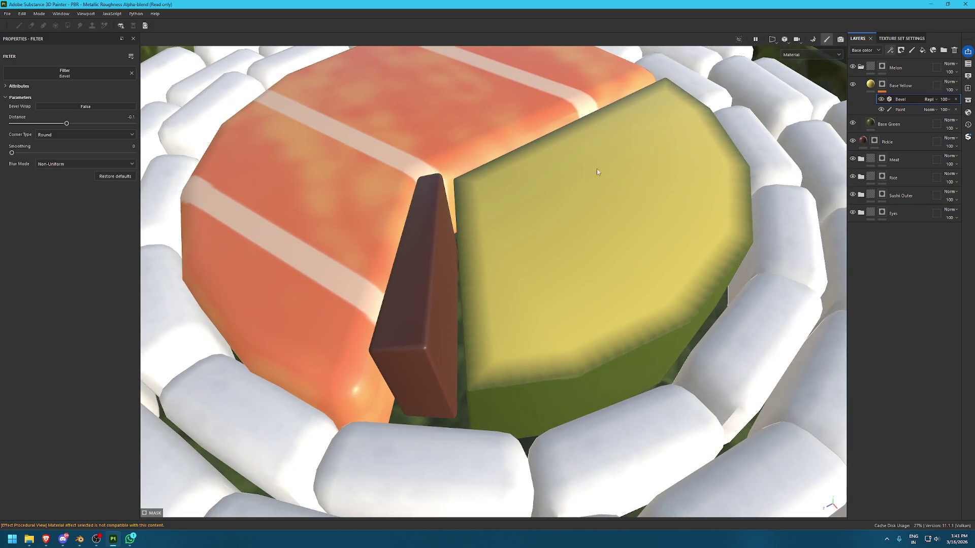
{"action": "left_click_drag", "start_coordinate": [67, 124], "coordinate": [47, 124]}
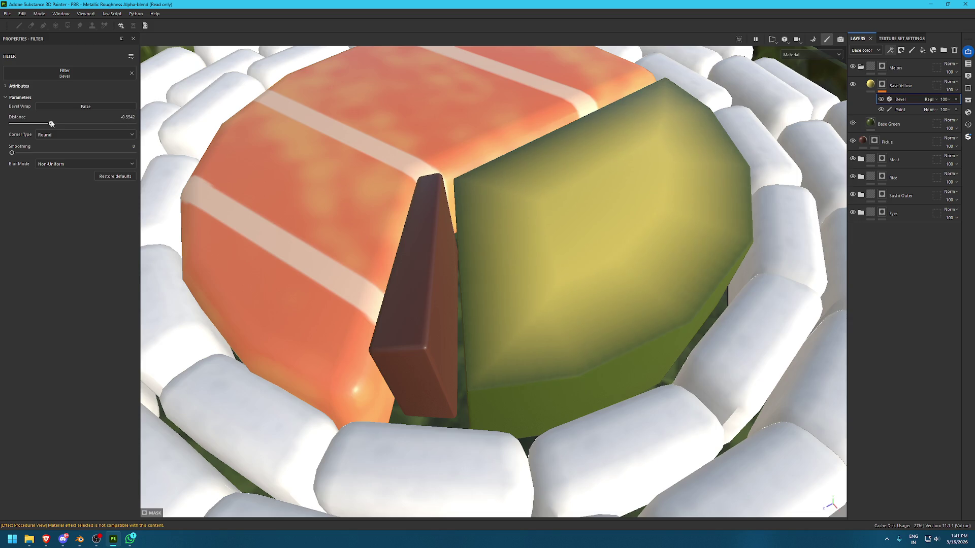
{"action": "mouse_move", "coordinate": [21, 154]}
{"action": "left_mouse_down"}
{"action": "mouse_move", "coordinate": [142, 147]}
{"action": "mouse_move", "coordinate": [67, 137]}
{"action": "mouse_move", "coordinate": [76, 133]}
{"action": "left_mouse_up"}
{"action": "left_click_drag", "start_coordinate": [542, 150], "coordinate": [864, 165], "text": "alt"}
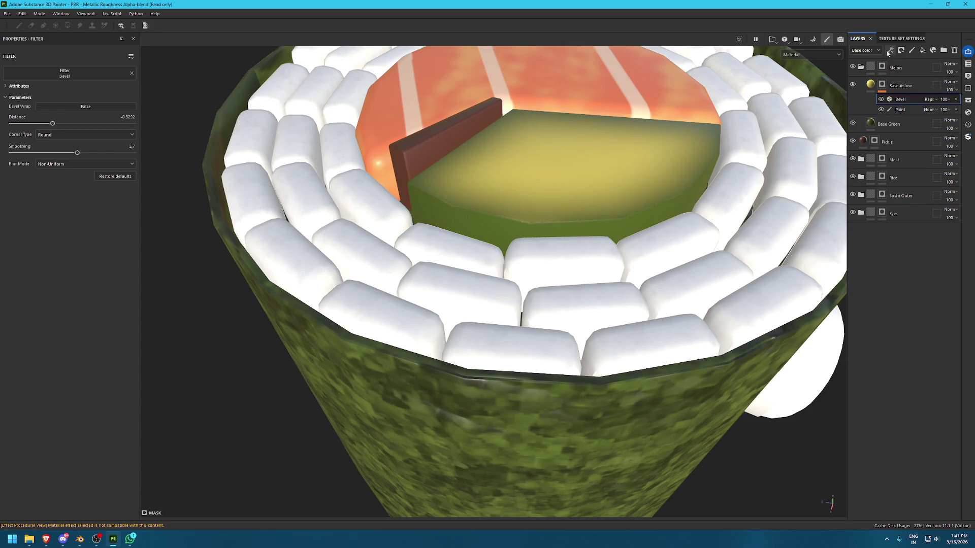
Add another paint effect to the mask above the Bevel
{"action": "left_click", "coordinate": [888, 52]}
{"action": "left_click", "coordinate": [924, 71]}
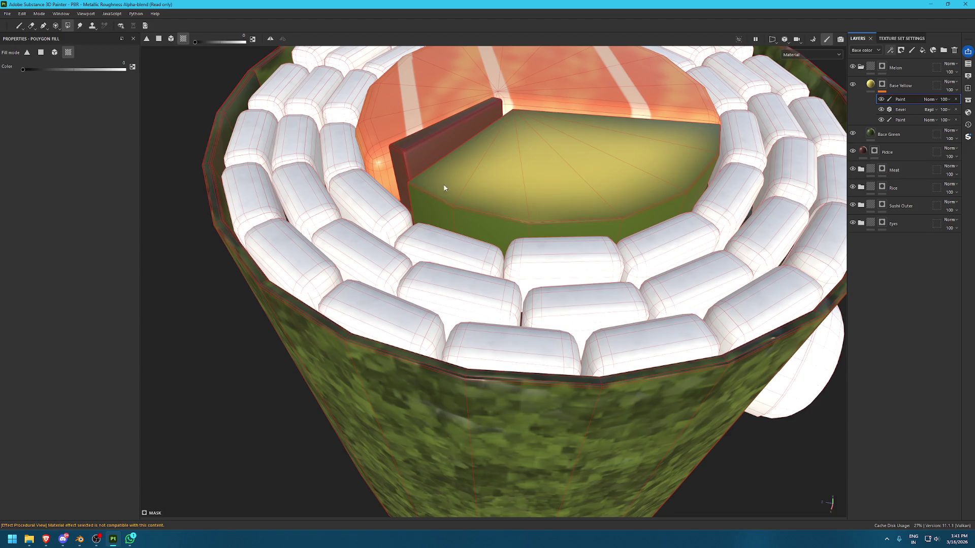
{"action": "mouse_move", "coordinate": [446, 208]}
{"action": "left_mouse_down", "text": "alt"}
{"action": "mouse_move", "coordinate": [653, 220]}
{"action": "mouse_move", "coordinate": [539, 136]}
{"action": "mouse_move", "coordinate": [433, 157]}
{"action": "left_mouse_up", "text": "alt"}
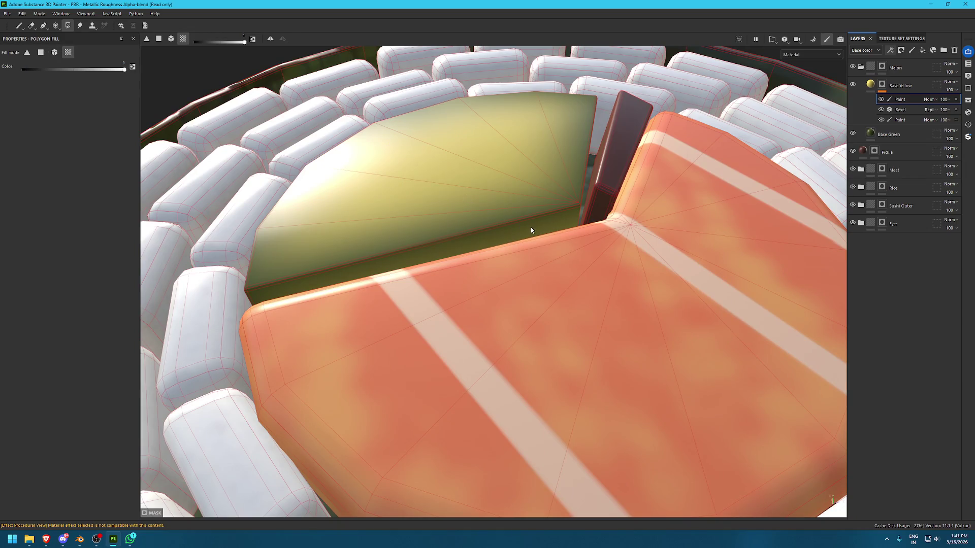
Paint a soft light-yellow highlight across the melon top with a small brush
{"action": "mouse_move", "coordinate": [531, 230]}
{"action": "left_mouse_down", "text": "alt"}
{"action": "mouse_move", "coordinate": [553, 215]}
{"action": "mouse_move", "coordinate": [555, 185]}
{"action": "mouse_move", "coordinate": [467, 142]}
{"action": "left_mouse_up", "text": "alt"}
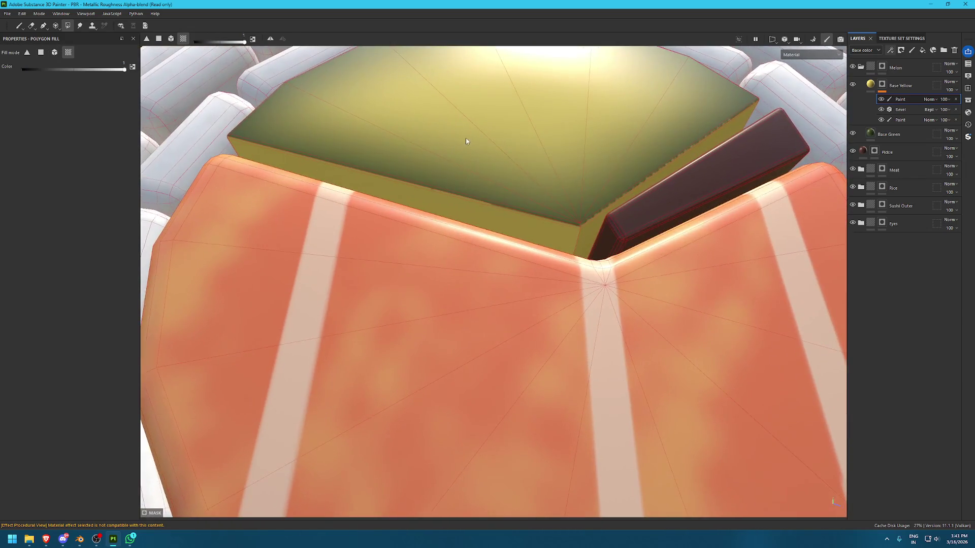
{"action": "mouse_move", "coordinate": [466, 142]}
{"action": "right_mouse_down", "text": "alt"}
{"action": "mouse_move", "coordinate": [416, 161]}
{"action": "mouse_move", "coordinate": [365, 124]}
{"action": "mouse_move", "coordinate": [322, 148]}
{"action": "mouse_move", "coordinate": [313, 214]}
{"action": "mouse_move", "coordinate": [440, 270]}
{"action": "right_mouse_up", "text": "alt"}
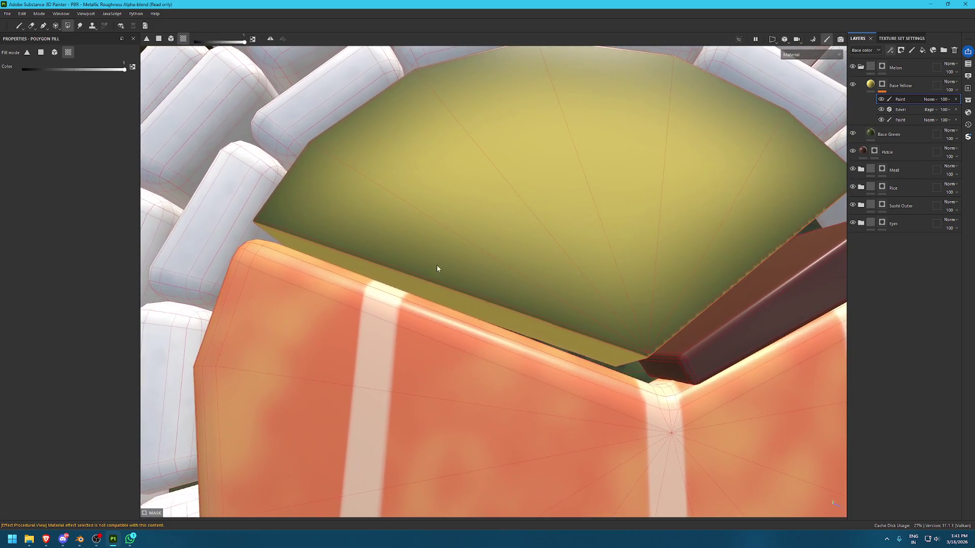
{"action": "mouse_move", "coordinate": [440, 270]}
{"action": "left_mouse_down", "text": "alt"}
{"action": "mouse_move", "coordinate": [526, 185]}
{"action": "mouse_move", "coordinate": [468, 157]}
{"action": "mouse_move", "coordinate": [465, 146]}
{"action": "left_mouse_up", "text": "alt"}
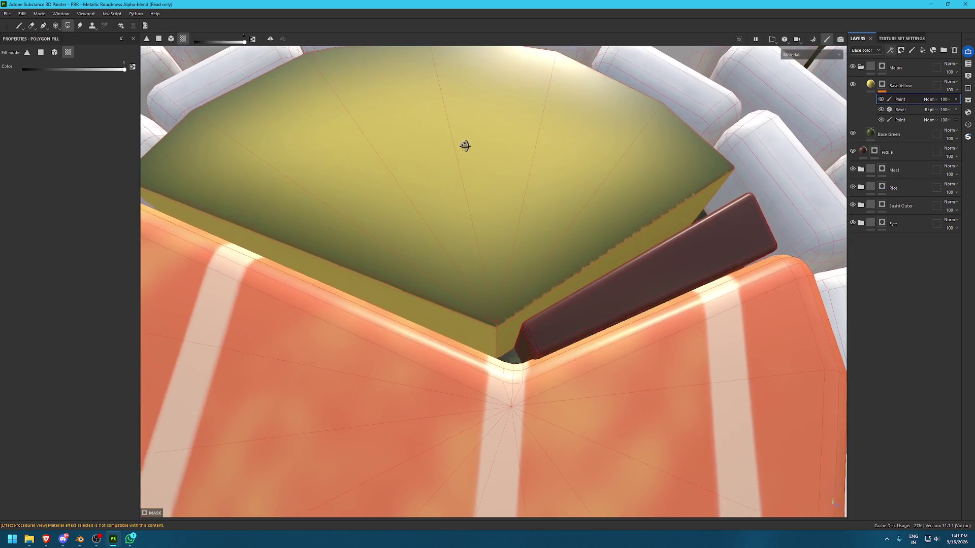
{"action": "key", "text": "1"}
{"action": "left_click_drag", "start_coordinate": [392, 157], "coordinate": [458, 201], "text": "alt"}
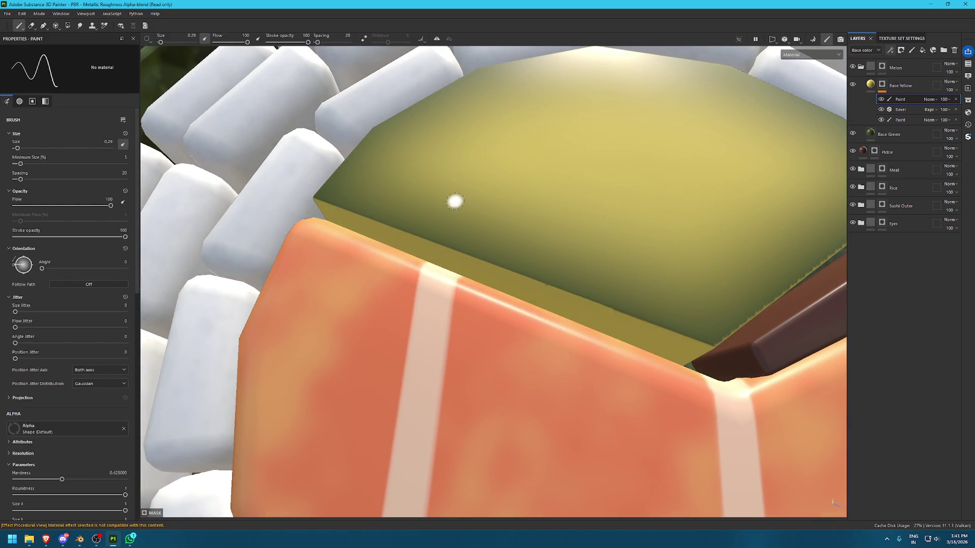
{"action": "right_click_drag", "start_coordinate": [455, 201], "coordinate": [457, 192], "text": "ctrl"}
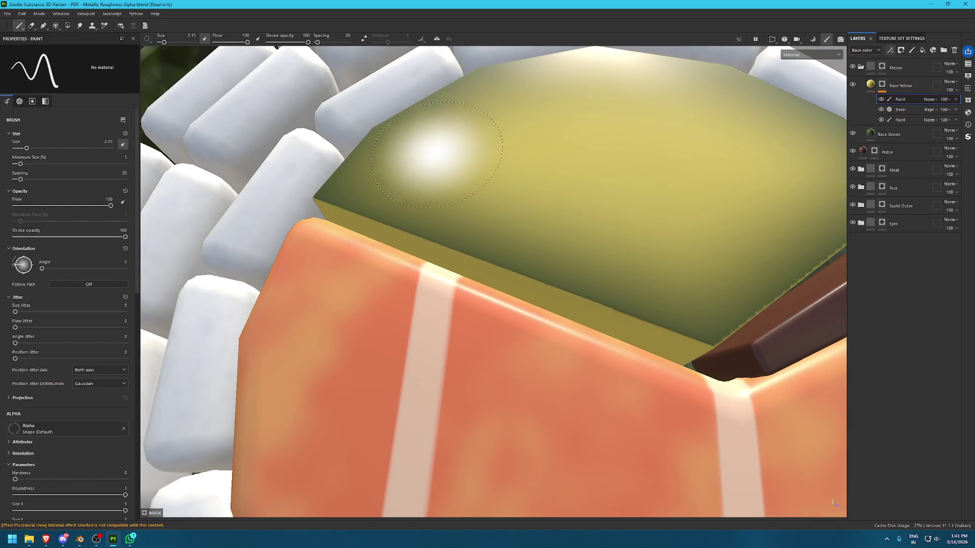
{"action": "mouse_move", "coordinate": [354, 135]}
{"action": "left_mouse_down", "text": "alt"}
{"action": "mouse_move", "coordinate": [394, 157]}
{"action": "mouse_move", "coordinate": [435, 207]}
{"action": "left_mouse_up", "text": "alt"}
{"action": "right_click_drag", "start_coordinate": [435, 207], "coordinate": [407, 215], "text": "ctrl"}
{"action": "mouse_move", "coordinate": [389, 210]}
{"action": "left_mouse_down"}
{"action": "mouse_move", "coordinate": [508, 252]}
{"action": "mouse_move", "coordinate": [645, 278]}
{"action": "mouse_move", "coordinate": [713, 272]}
{"action": "mouse_move", "coordinate": [511, 220]}
{"action": "mouse_move", "coordinate": [502, 263]}
{"action": "mouse_move", "coordinate": [639, 239]}
{"action": "mouse_move", "coordinate": [703, 216]}
{"action": "mouse_move", "coordinate": [715, 222]}
{"action": "left_mouse_up"}
Set brush size 1.46 and opacity 51, then dab dark shading around the melon's edges
{"action": "scroll", "coordinate": [715, 222], "scroll_direction": "down", "scroll_amount": 6}
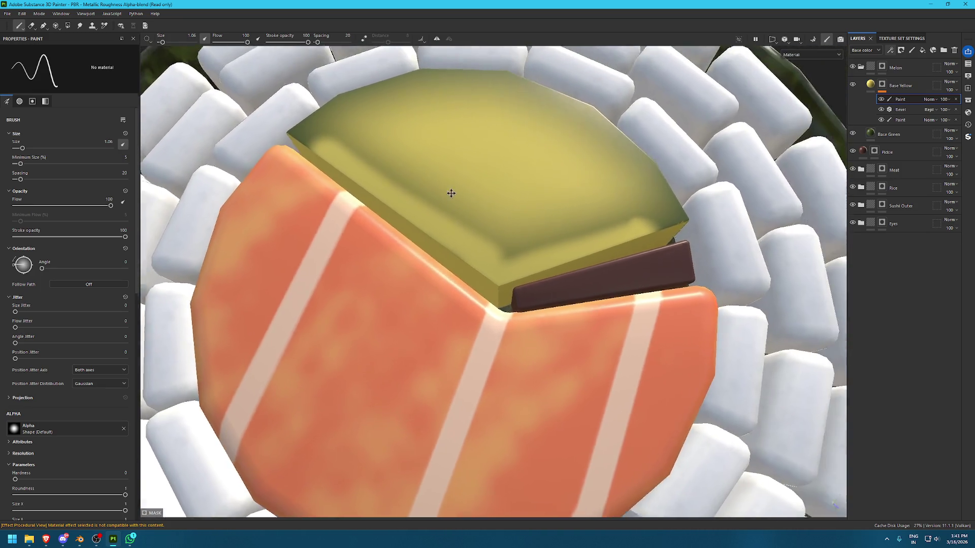
{"action": "scroll", "coordinate": [451, 192], "scroll_direction": "up", "scroll_amount": 6}
{"action": "key", "text": "bracketright"}
{"action": "key", "text": "bracketright"}
{"action": "key", "text": "bracketright"}
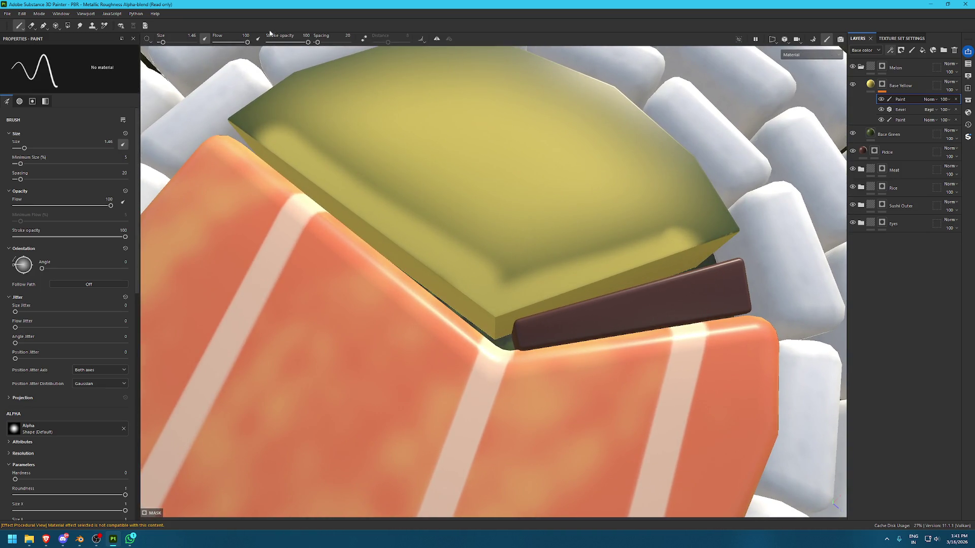
{"action": "left_click", "coordinate": [288, 42]}
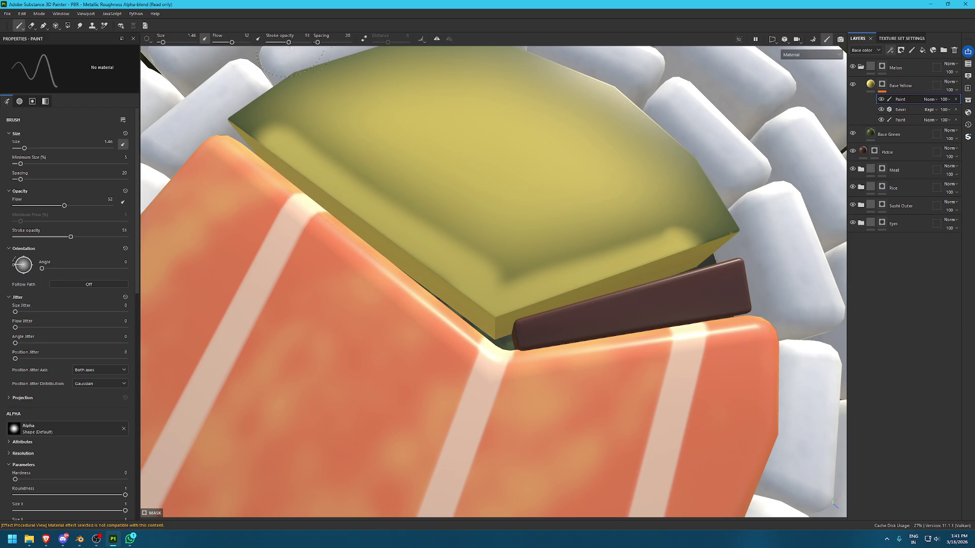
{"action": "left_click_drag", "start_coordinate": [672, 231], "coordinate": [599, 223]}
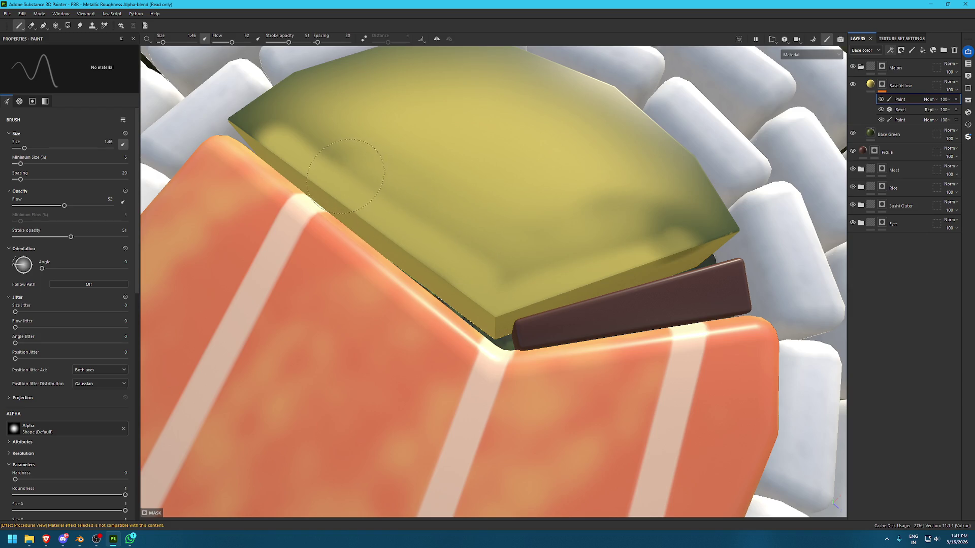
{"action": "mouse_move", "coordinate": [281, 129]}
{"action": "left_mouse_down"}
{"action": "mouse_move", "coordinate": [292, 121]}
{"action": "mouse_move", "coordinate": [285, 115]}
{"action": "left_mouse_up"}
{"action": "left_click", "coordinate": [403, 93]}
{"action": "scroll", "coordinate": [403, 93], "scroll_direction": "down", "scroll_amount": 3}
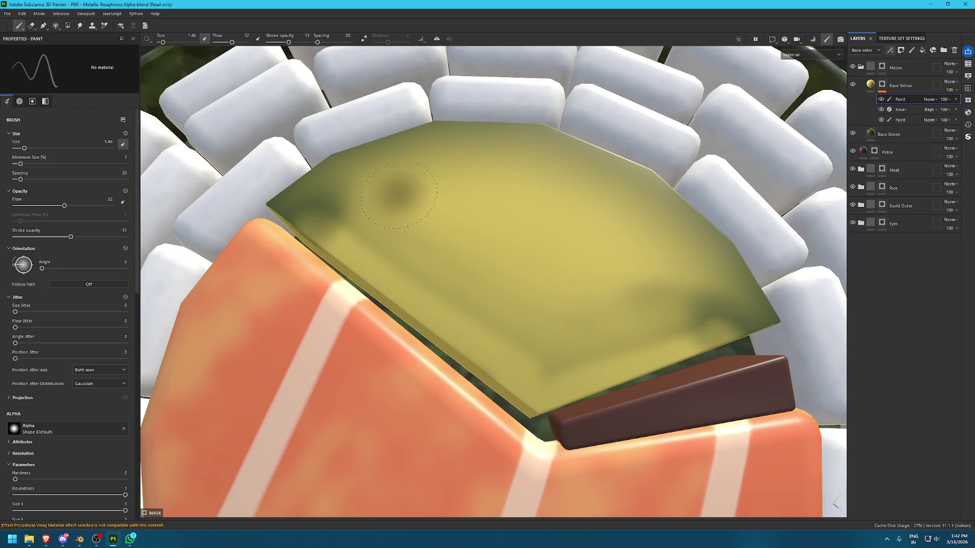
{"action": "mouse_move", "coordinate": [399, 195]}
{"action": "left_mouse_down"}
{"action": "mouse_move", "coordinate": [391, 171]}
{"action": "mouse_move", "coordinate": [431, 157]}
{"action": "mouse_move", "coordinate": [531, 153]}
{"action": "mouse_move", "coordinate": [396, 168]}
{"action": "left_mouse_up"}
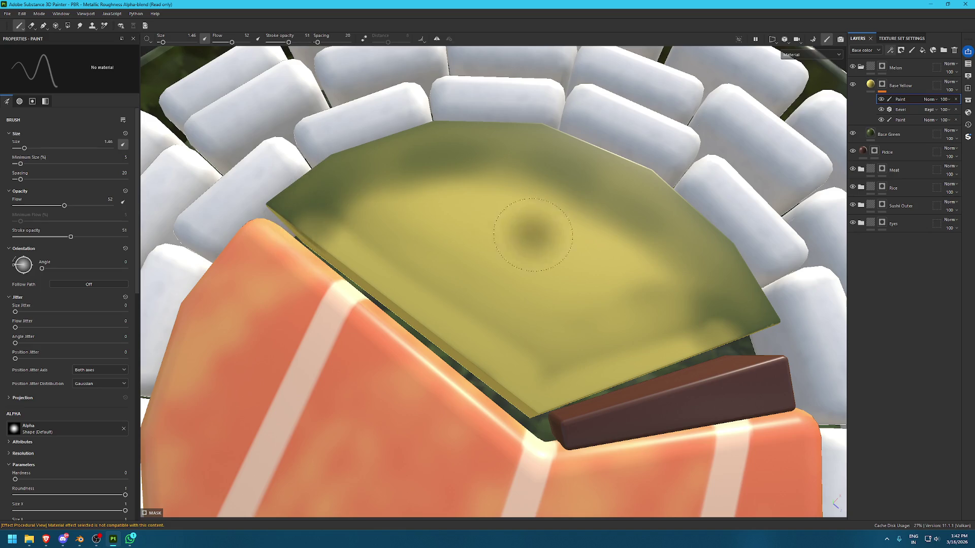
{"action": "left_click", "coordinate": [596, 220]}
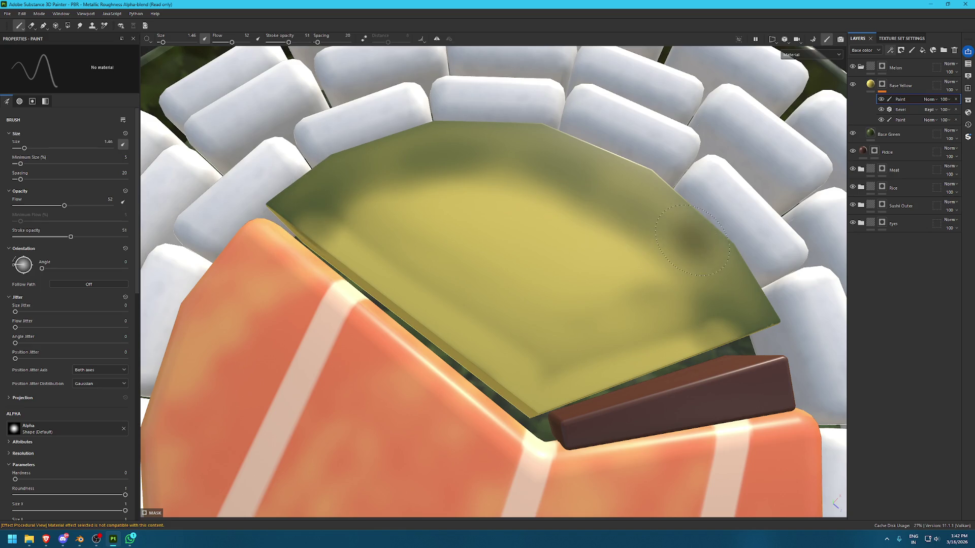
Orbit and zoom out to view the whole sushi roll from the side
{"action": "mouse_move", "coordinate": [570, 202]}
{"action": "left_mouse_down", "text": "alt"}
{"action": "mouse_move", "coordinate": [523, 244]}
{"action": "mouse_move", "coordinate": [527, 206]}
{"action": "mouse_move", "coordinate": [348, 215]}
{"action": "mouse_move", "coordinate": [432, 217]}
{"action": "left_mouse_up", "text": "alt"}
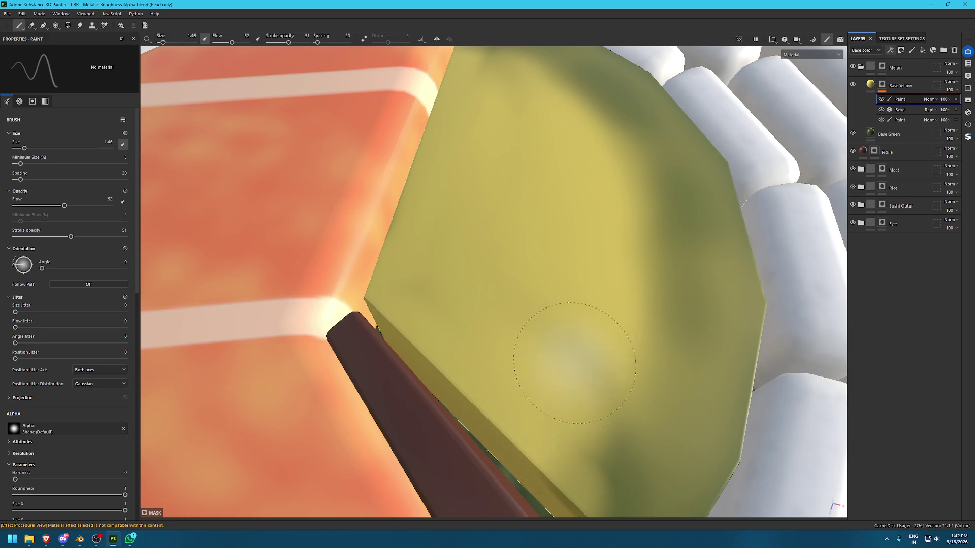
{"action": "mouse_move", "coordinate": [576, 349]}
{"action": "right_mouse_down", "text": "alt"}
{"action": "mouse_move", "coordinate": [298, 342]}
{"action": "mouse_move", "coordinate": [218, 283]}
{"action": "right_mouse_up", "text": "alt"}
{"action": "mouse_move", "coordinate": [217, 283]}
{"action": "left_mouse_down", "text": "alt"}
{"action": "mouse_move", "coordinate": [468, 205]}
{"action": "mouse_move", "coordinate": [670, 274]}
{"action": "left_mouse_up", "text": "alt"}
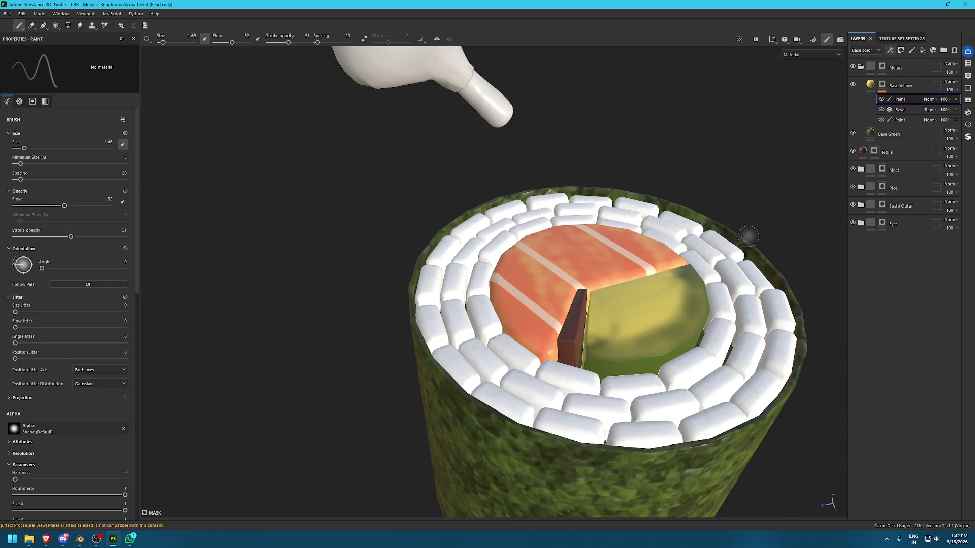
Remove Base Yellow's bevel and paint effects and add a fill effect in their place
{"action": "key", "text": "ctrl+z"}
{"action": "key", "text": "ctrl+z"}
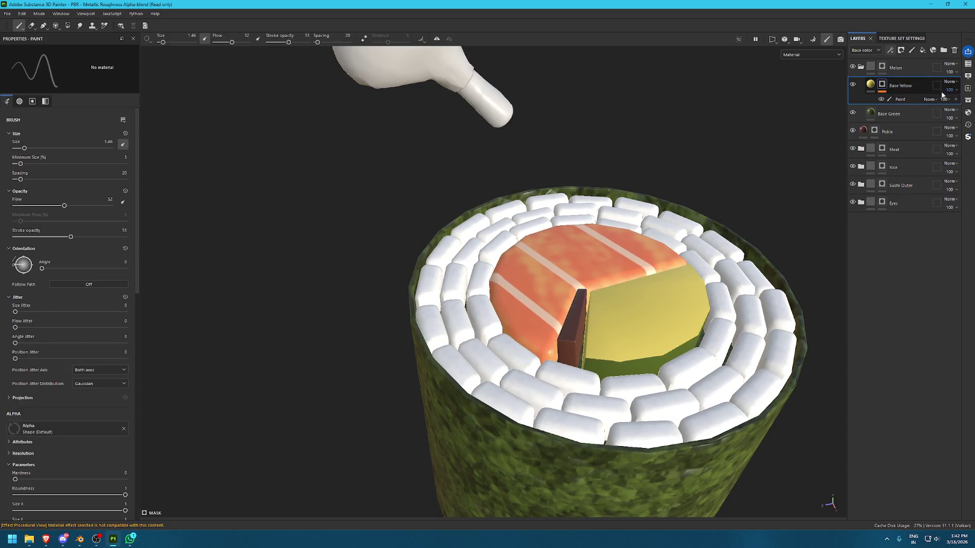
{"action": "left_click", "coordinate": [955, 99]}
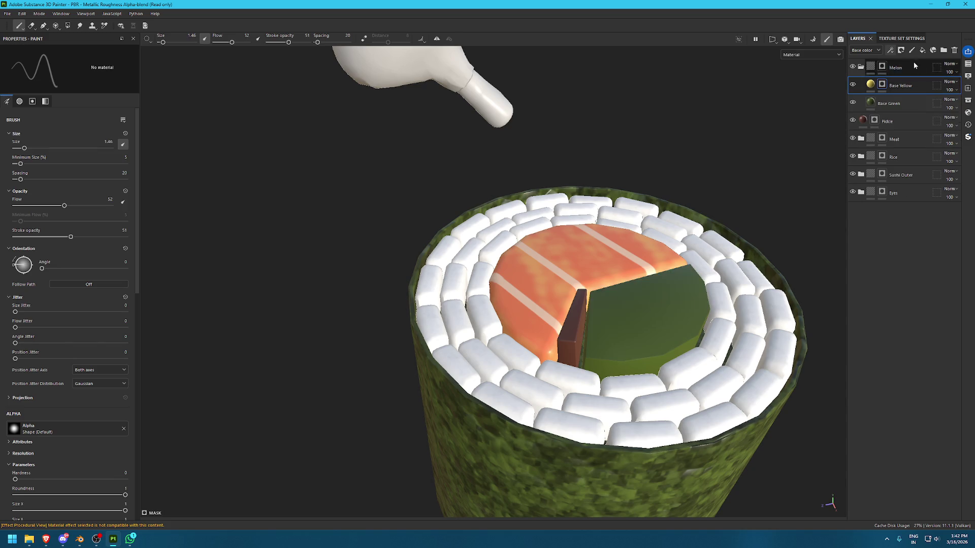
{"action": "left_click", "coordinate": [890, 50]}
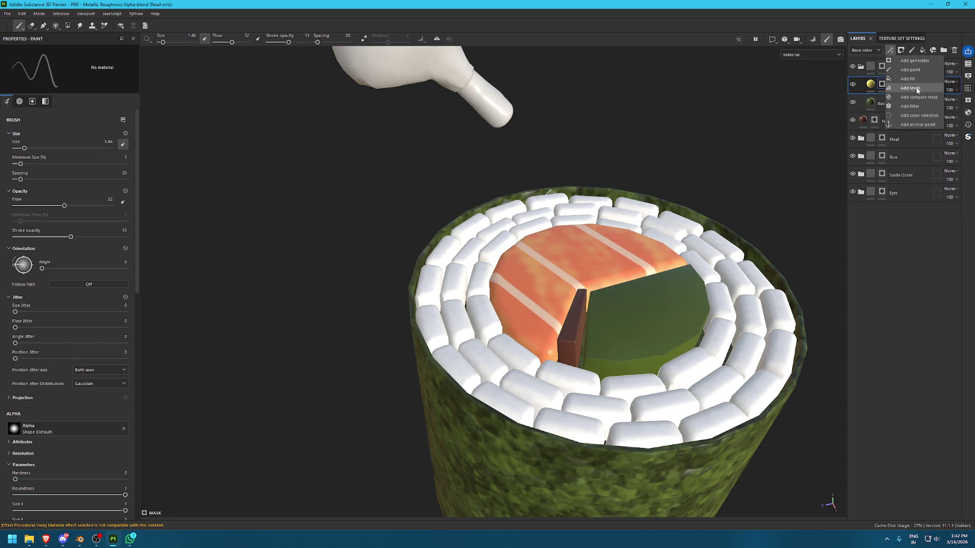
{"action": "left_click", "coordinate": [922, 80]}
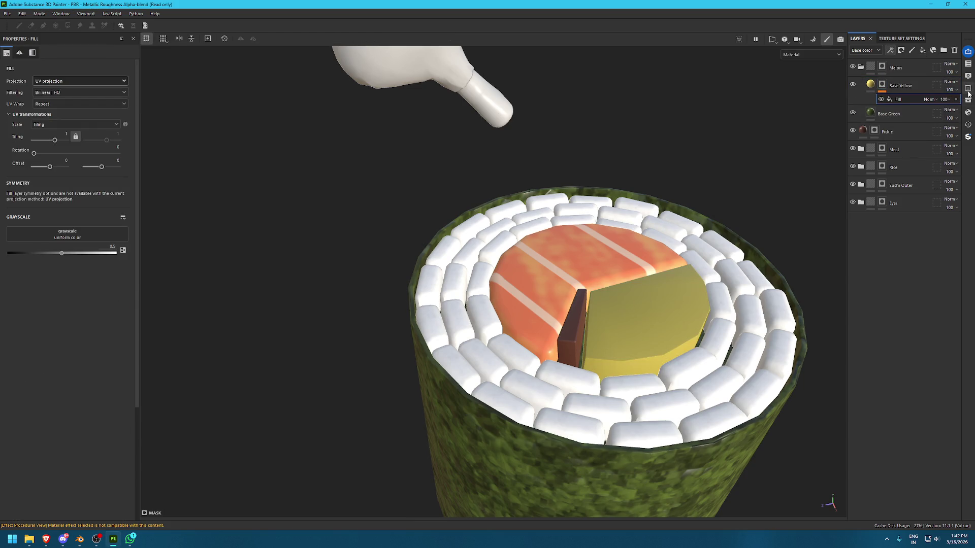
Use Circle Inverted Gradient as the fill's grayscale, with Invert set to True
{"action": "left_click", "coordinate": [968, 100]}
{"action": "left_click", "coordinate": [539, 115]}
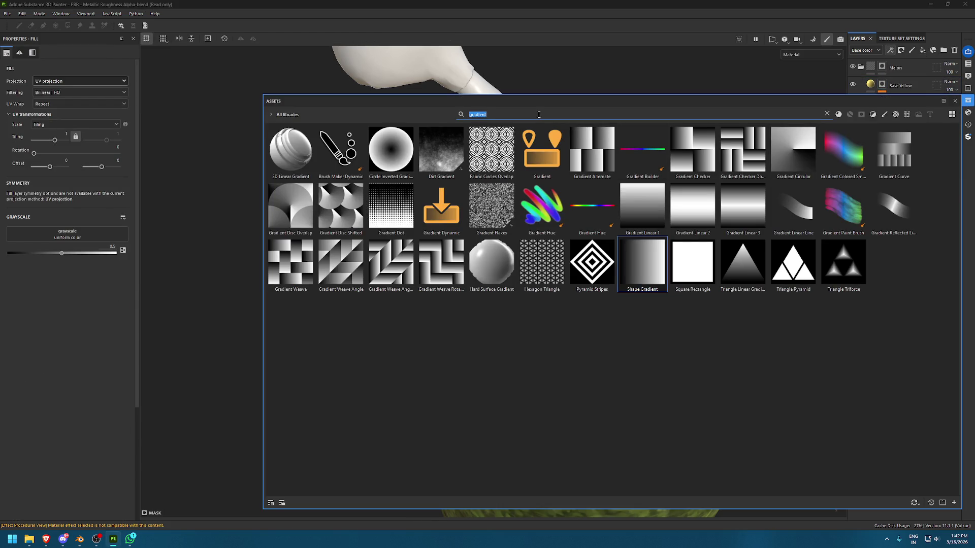
{"action": "mouse_move", "coordinate": [391, 150]}
{"action": "left_mouse_down"}
{"action": "mouse_move", "coordinate": [152, 249]}
{"action": "mouse_move", "coordinate": [79, 235]}
{"action": "left_mouse_up"}
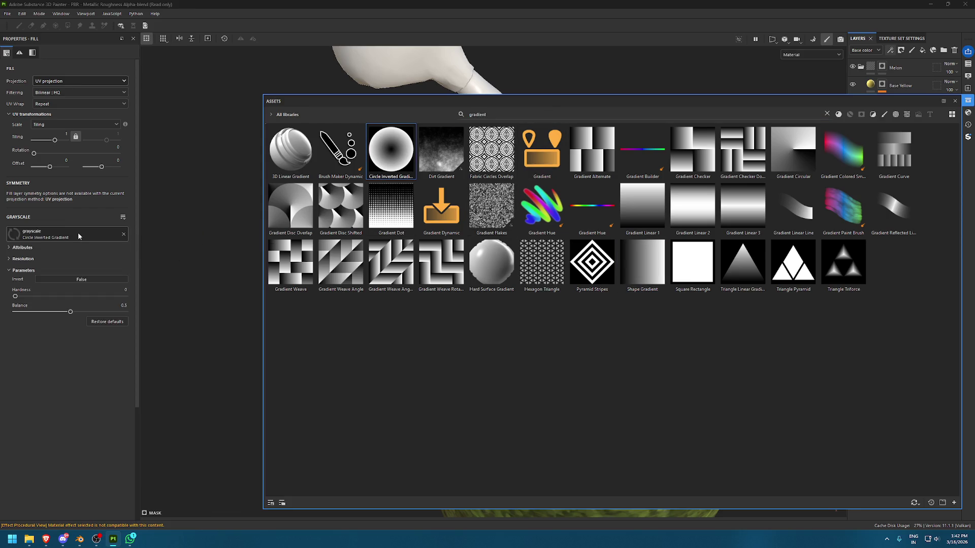
{"action": "left_click", "coordinate": [82, 280]}
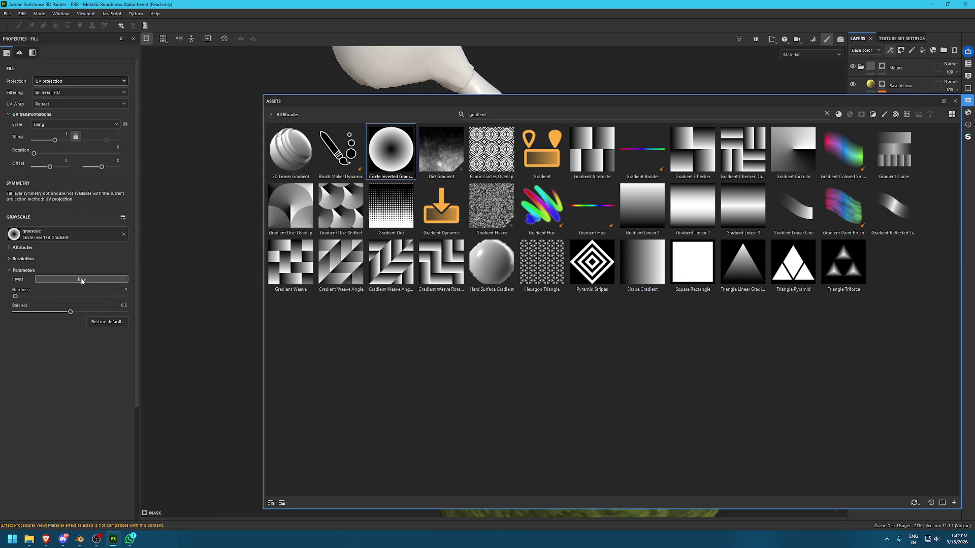
{"action": "left_click", "coordinate": [955, 101]}
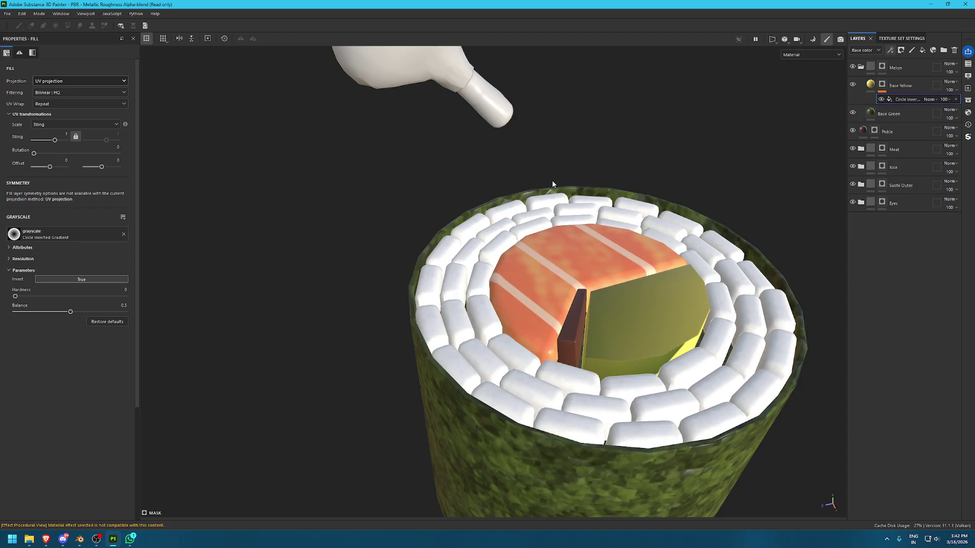
In the 2D view, set the gradient's UV wrap to none and fit its projection over the melon island
{"action": "key", "text": "F2"}
{"action": "scroll", "coordinate": [548, 191], "scroll_direction": "down", "scroll_amount": 10}
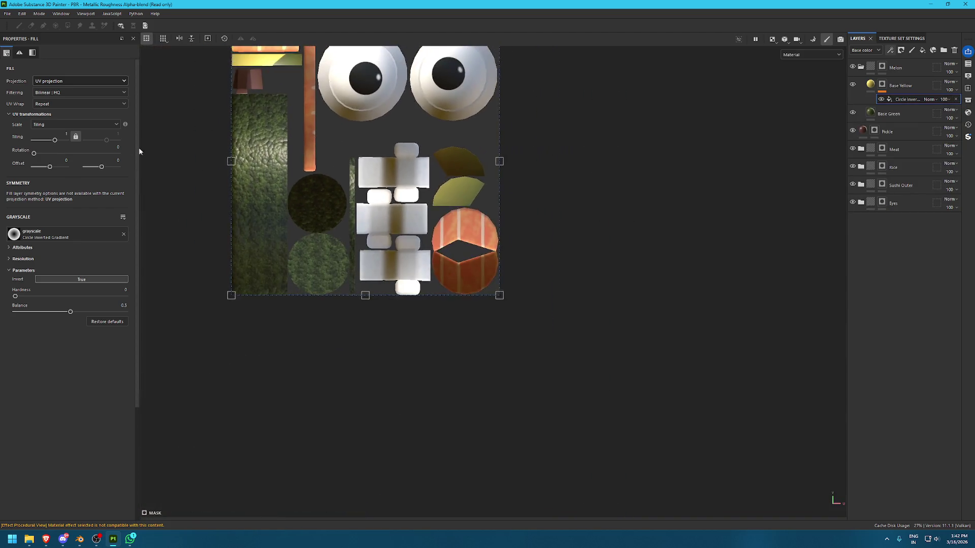
{"action": "left_click_drag", "start_coordinate": [290, 118], "coordinate": [352, 246]}
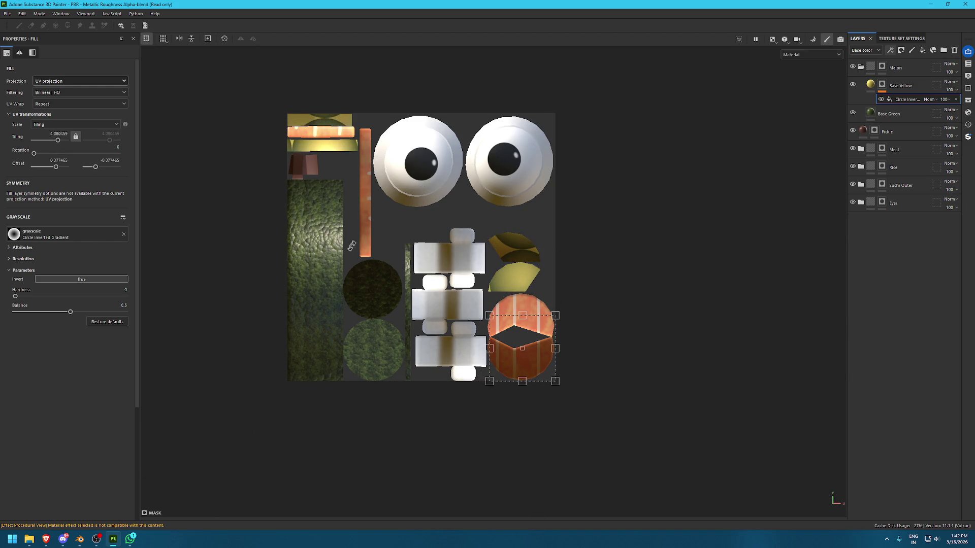
{"action": "left_click", "coordinate": [46, 105]}
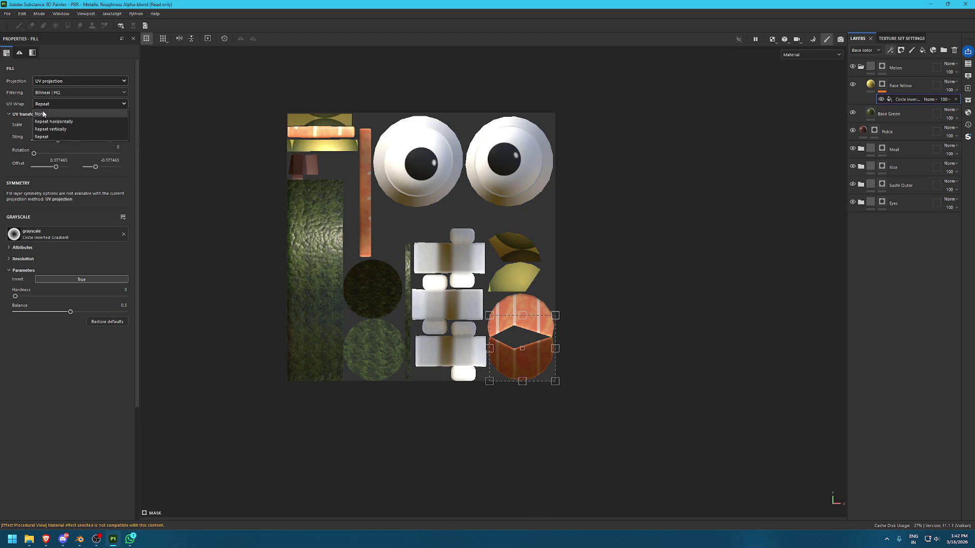
{"action": "left_click", "coordinate": [45, 112]}
{"action": "scroll", "coordinate": [474, 371], "scroll_direction": "up", "scroll_amount": 5}
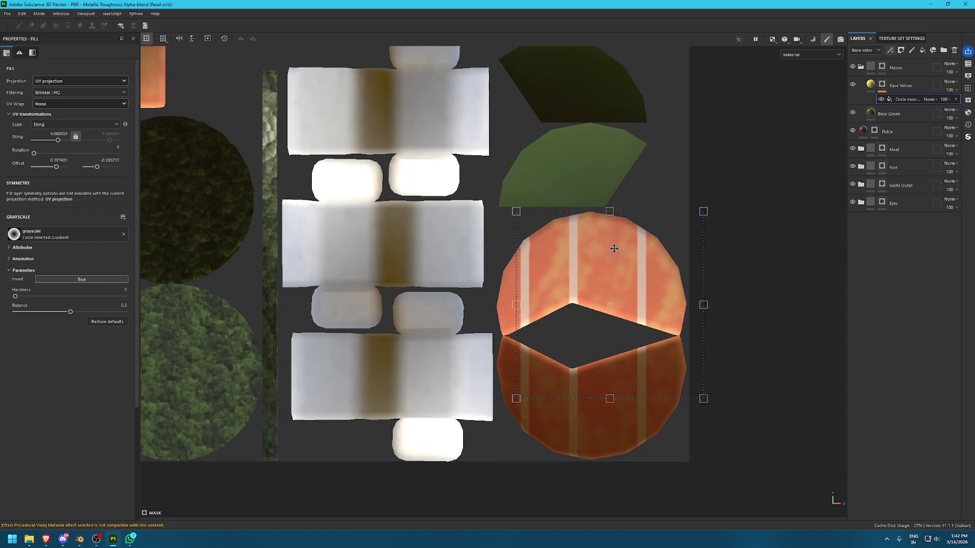
{"action": "mouse_move", "coordinate": [614, 248]}
{"action": "left_mouse_down"}
{"action": "mouse_move", "coordinate": [607, 190]}
{"action": "mouse_move", "coordinate": [580, 173]}
{"action": "left_mouse_up"}
{"action": "scroll", "coordinate": [592, 173], "scroll_direction": "up", "scroll_amount": 3}
{"action": "mouse_move", "coordinate": [733, 398]}
{"action": "left_mouse_down"}
{"action": "mouse_move", "coordinate": [675, 355]}
{"action": "mouse_move", "coordinate": [633, 295]}
{"action": "mouse_move", "coordinate": [692, 314]}
{"action": "mouse_move", "coordinate": [720, 336]}
{"action": "left_mouse_up"}
Tune the circle gradient to hardness 0.24 and balance 0.82, stretching its projection over the melon
{"action": "mouse_move", "coordinate": [20, 299]}
{"action": "left_mouse_down"}
{"action": "mouse_move", "coordinate": [73, 297]}
{"action": "mouse_move", "coordinate": [30, 297]}
{"action": "left_mouse_up"}
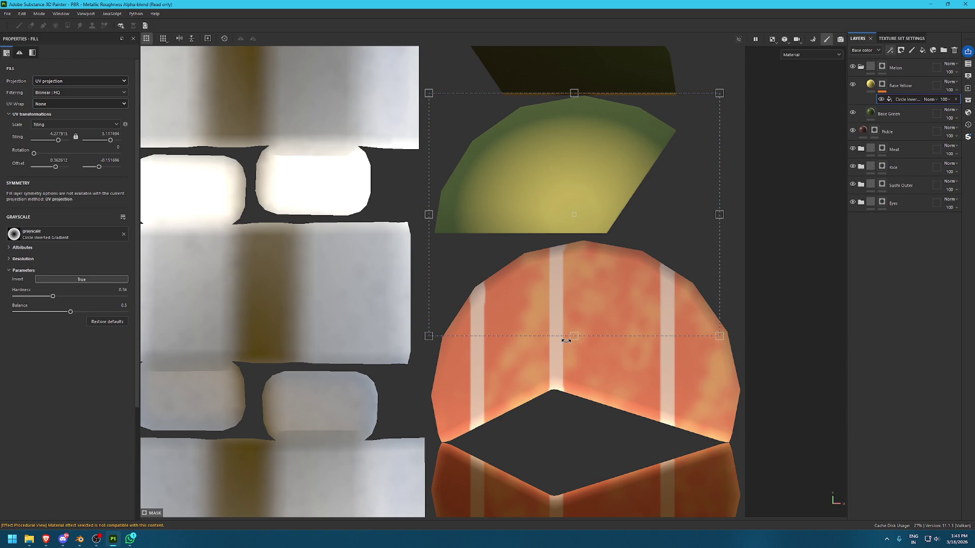
{"action": "mouse_move", "coordinate": [573, 336]}
{"action": "left_mouse_down"}
{"action": "mouse_move", "coordinate": [573, 272]}
{"action": "mouse_move", "coordinate": [569, 383]}
{"action": "left_mouse_up"}
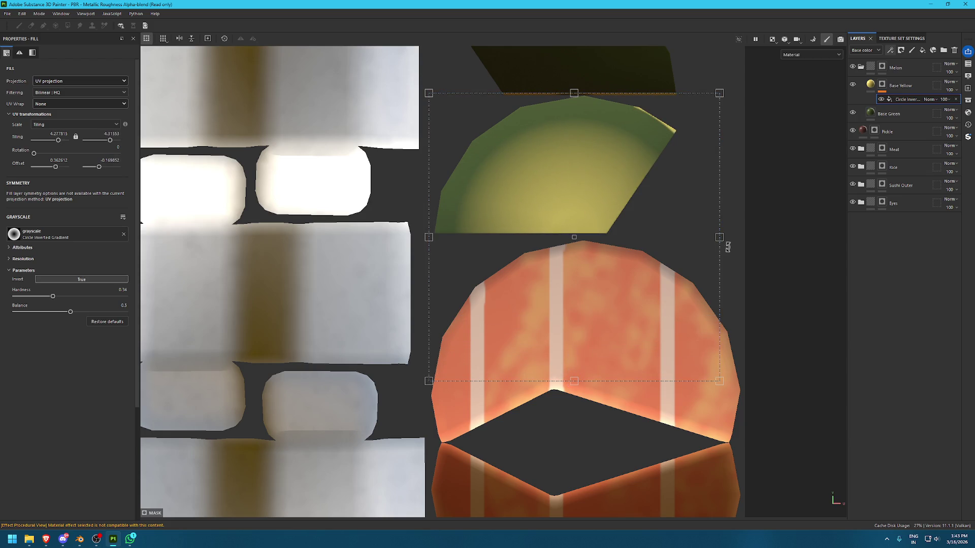
{"action": "left_click_drag", "start_coordinate": [723, 239], "coordinate": [734, 238]}
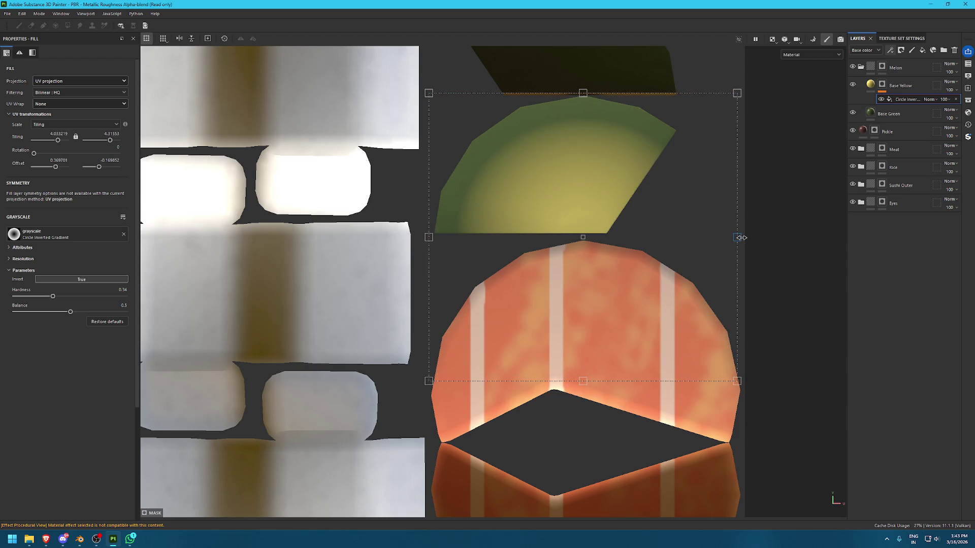
{"action": "mouse_move", "coordinate": [65, 297]}
{"action": "left_mouse_down"}
{"action": "mouse_move", "coordinate": [124, 297]}
{"action": "mouse_move", "coordinate": [59, 297]}
{"action": "left_mouse_up"}
{"action": "mouse_move", "coordinate": [99, 311]}
{"action": "left_mouse_down"}
{"action": "mouse_move", "coordinate": [121, 310]}
{"action": "mouse_move", "coordinate": [97, 296]}
{"action": "mouse_move", "coordinate": [129, 294]}
{"action": "mouse_move", "coordinate": [4, 287]}
{"action": "left_mouse_up"}
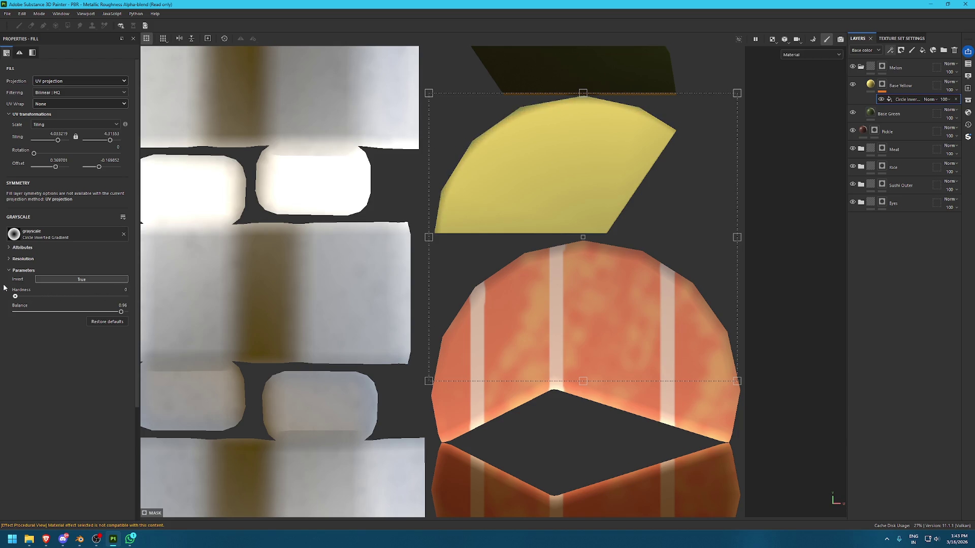
{"action": "left_click_drag", "start_coordinate": [121, 311], "coordinate": [104, 312]}
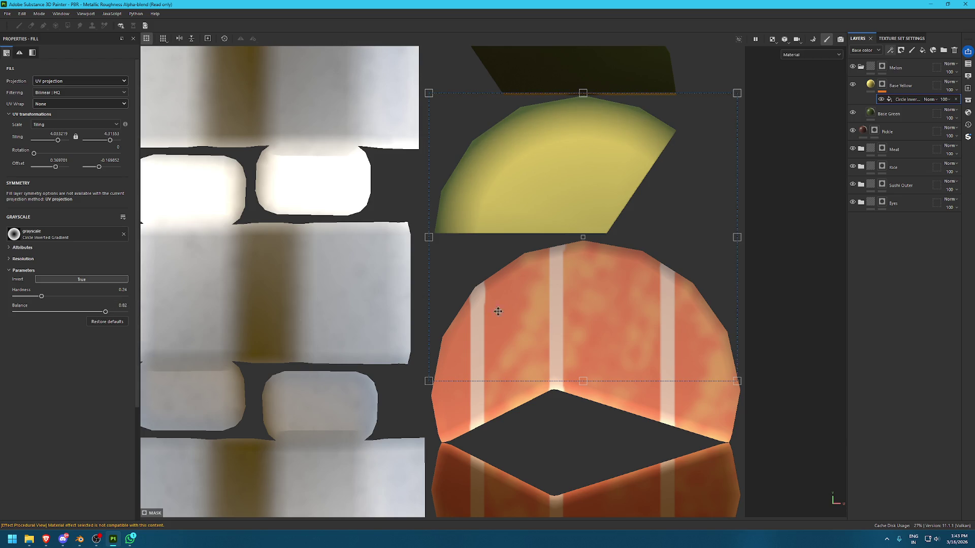
Rotate the circle gradient projection a quarter turn and reposition it over the melon slice
{"action": "scroll", "coordinate": [765, 253], "scroll_direction": "down", "scroll_amount": 3}
{"action": "scroll", "coordinate": [787, 203], "scroll_direction": "up", "scroll_amount": 2}
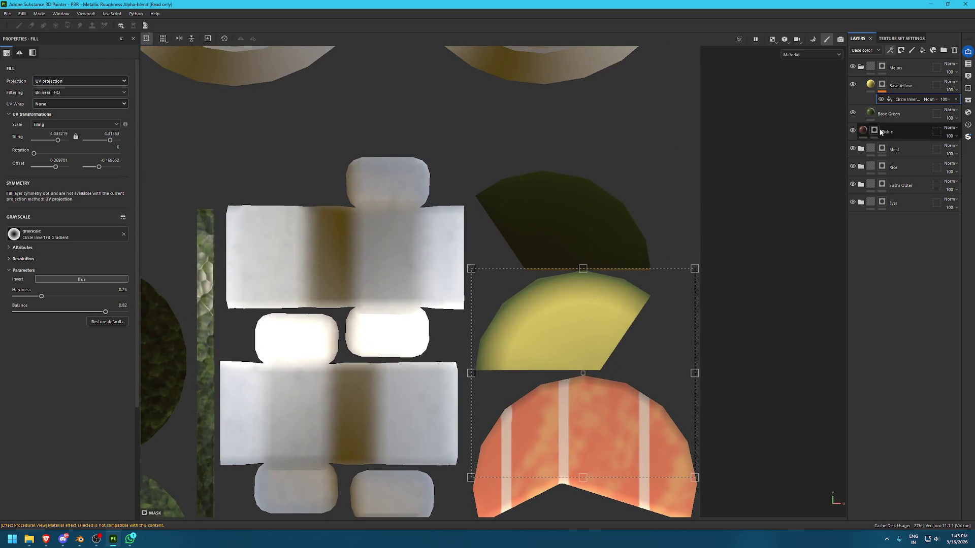
{"action": "mouse_move", "coordinate": [726, 242]}
{"action": "left_mouse_down"}
{"action": "mouse_move", "coordinate": [701, 363]}
{"action": "mouse_move", "coordinate": [620, 433]}
{"action": "left_mouse_up"}
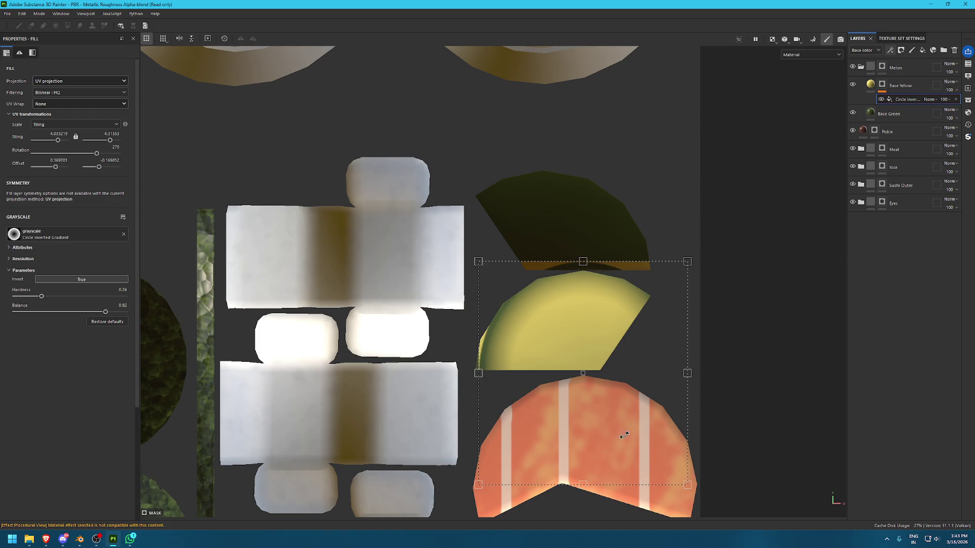
{"action": "mouse_move", "coordinate": [587, 302]}
{"action": "left_mouse_down"}
{"action": "mouse_move", "coordinate": [541, 243]}
{"action": "mouse_move", "coordinate": [561, 217]}
{"action": "mouse_move", "coordinate": [592, 217]}
{"action": "mouse_move", "coordinate": [591, 209]}
{"action": "left_mouse_up"}
{"action": "scroll", "coordinate": [545, 249], "scroll_direction": "up", "scroll_amount": 2}
{"action": "mouse_move", "coordinate": [545, 248]}
{"action": "left_mouse_down"}
{"action": "mouse_move", "coordinate": [533, 253]}
{"action": "mouse_move", "coordinate": [543, 239]}
{"action": "left_mouse_up"}
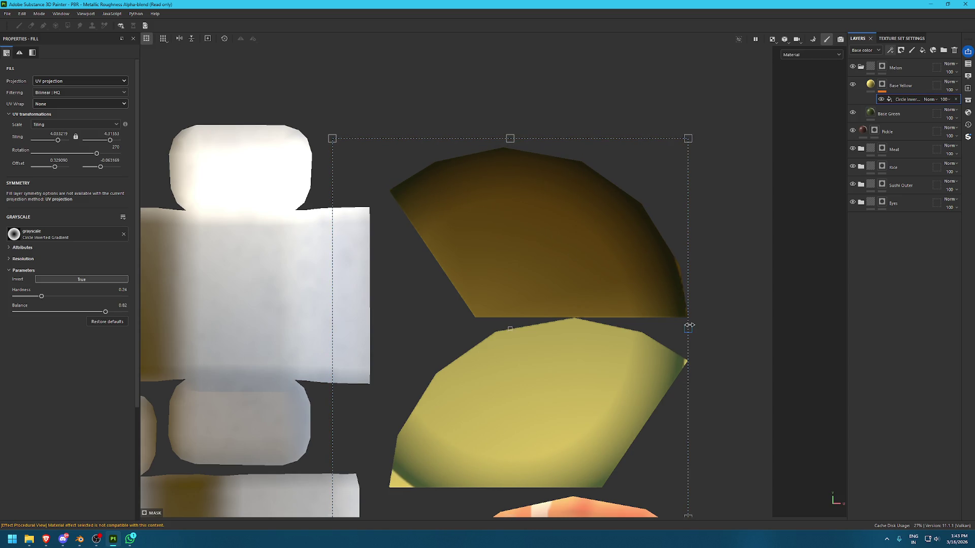
{"action": "left_click_drag", "start_coordinate": [689, 326], "coordinate": [692, 326]}
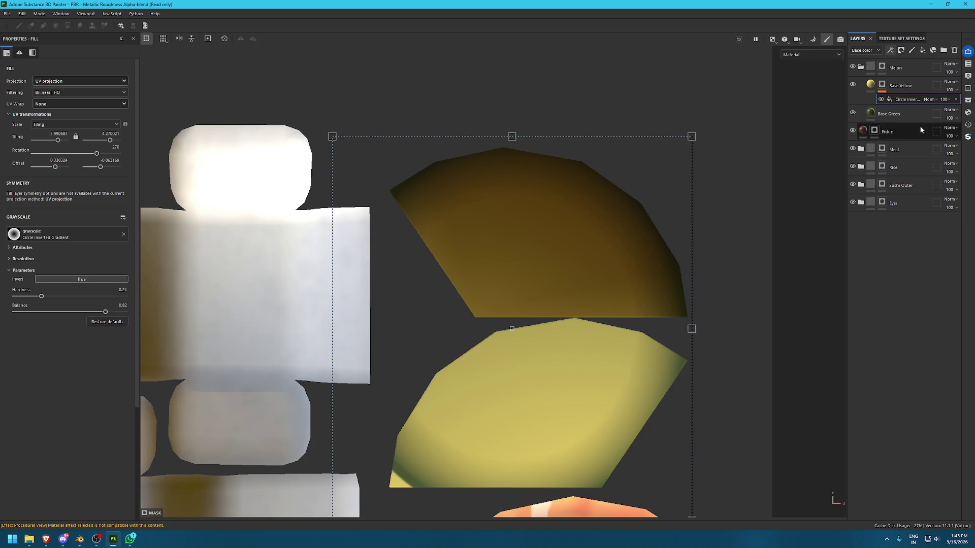
Undo the rotation, nudge the gradient down, and add a Paint effect to Base Yellow
{"action": "scroll", "coordinate": [632, 248], "scroll_direction": "down", "scroll_amount": 1}
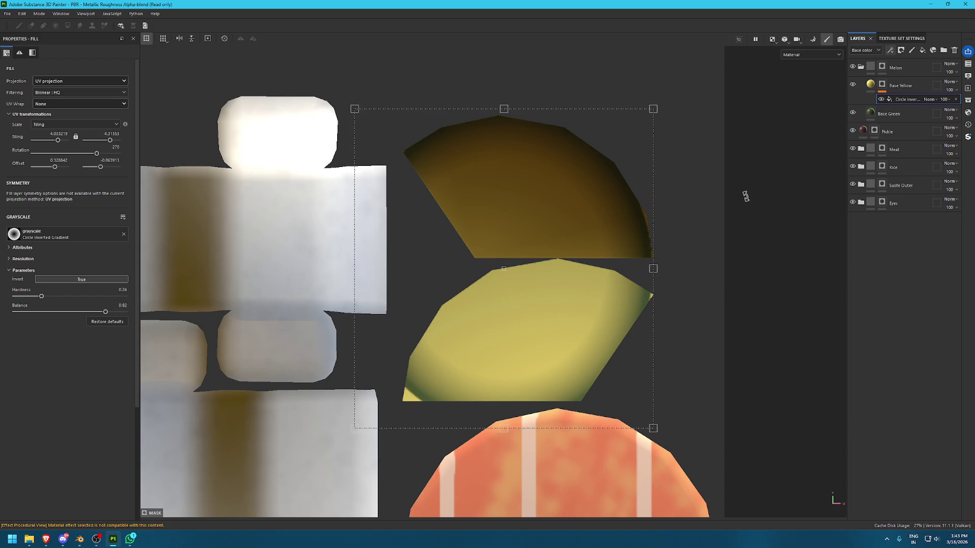
{"action": "key", "text": "ctrl+z"}
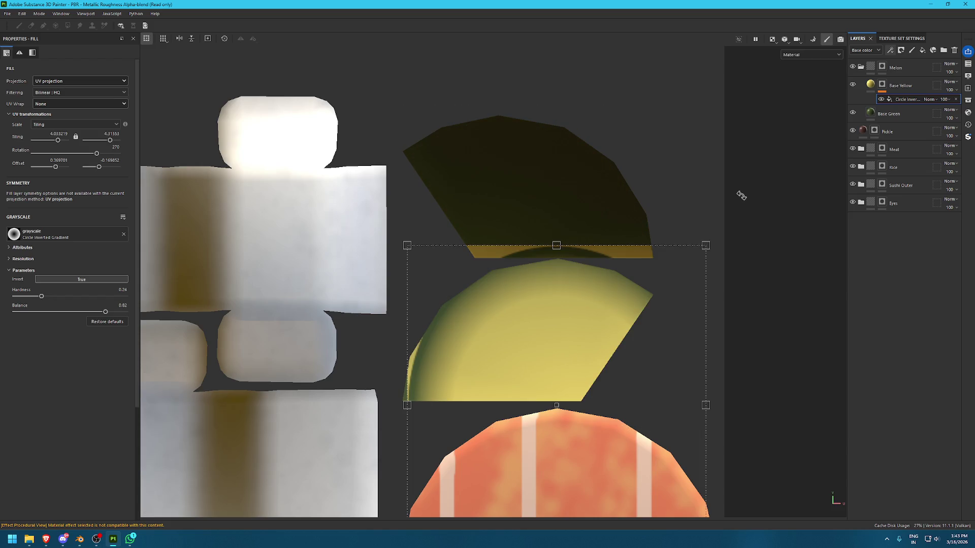
{"action": "key", "text": "ctrl+z"}
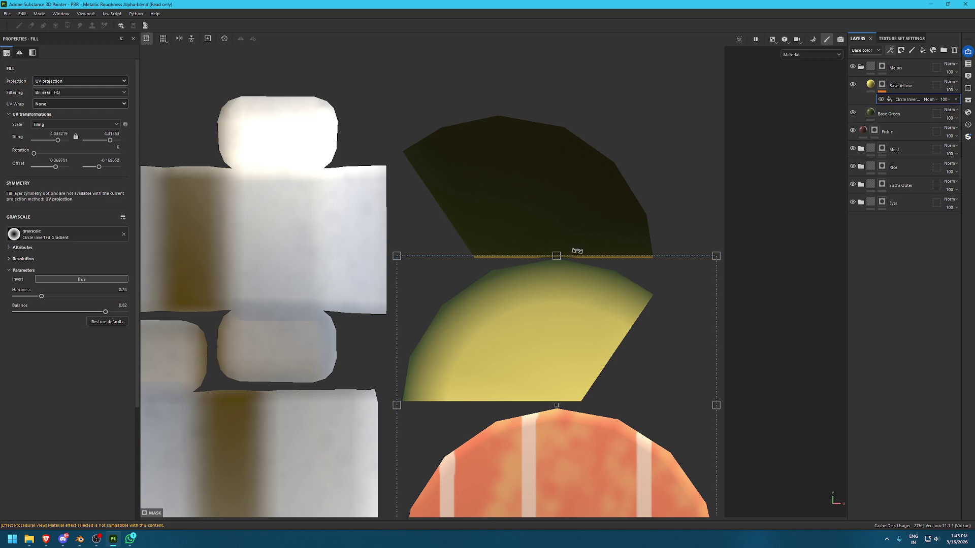
{"action": "scroll", "coordinate": [559, 267], "scroll_direction": "up", "scroll_amount": 2}
{"action": "left_click_drag", "start_coordinate": [536, 359], "coordinate": [548, 351]}
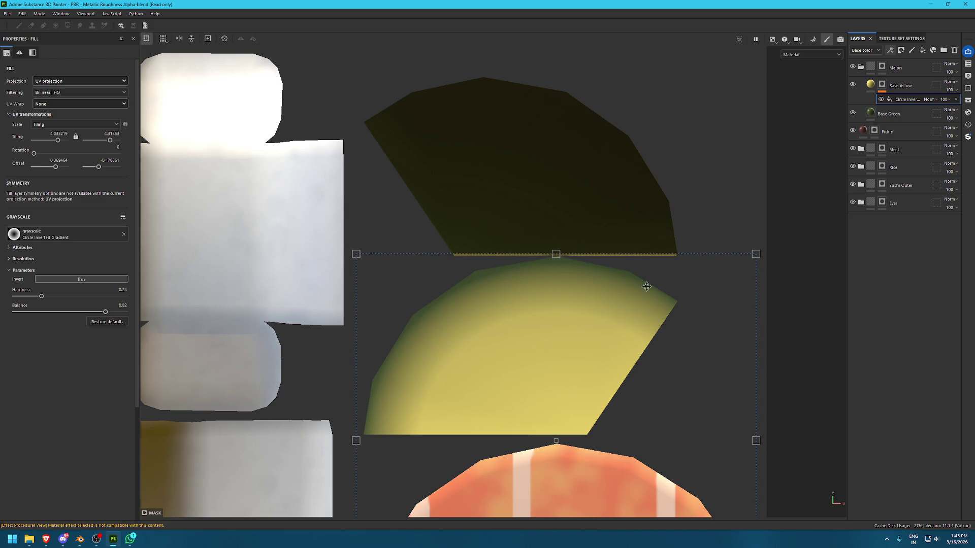
{"action": "left_click", "coordinate": [890, 50]}
{"action": "left_click", "coordinate": [914, 70]}
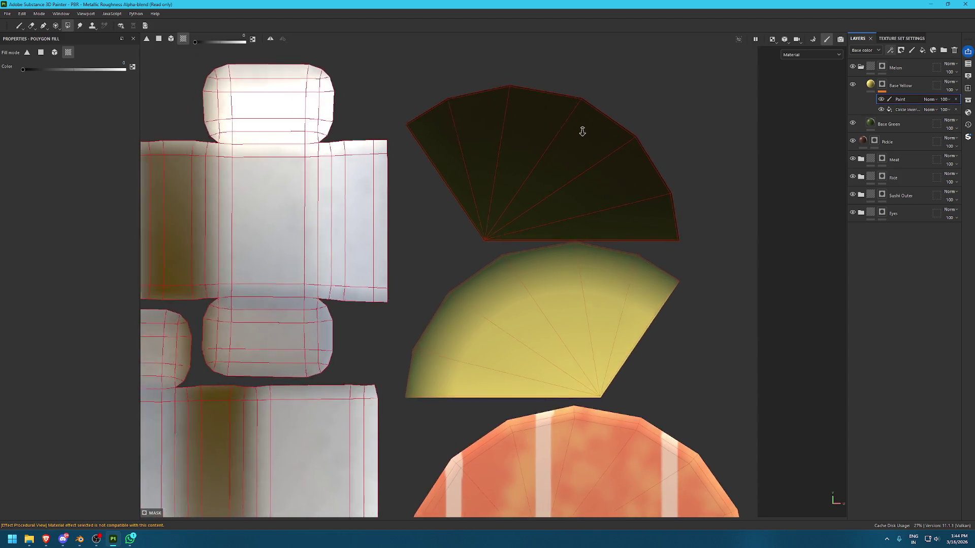
Duplicate Base Yellow, rename the copy Base Yellow 2, and select its circle gradient fill
{"action": "scroll", "coordinate": [580, 131], "scroll_direction": "down", "scroll_amount": 2}
{"action": "left_click", "coordinate": [909, 86]}
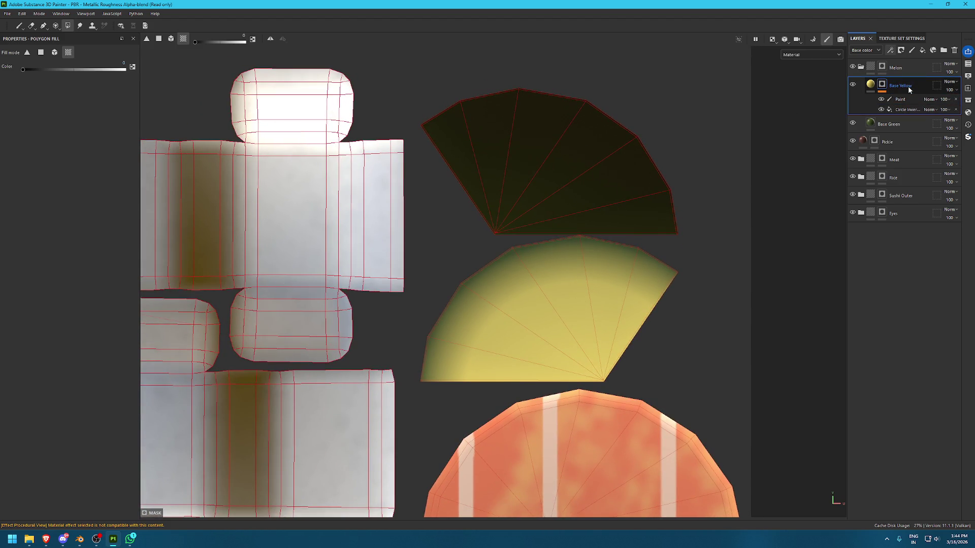
{"action": "key", "text": "ctrl+d"}
{"action": "double_click", "coordinate": [921, 86]}
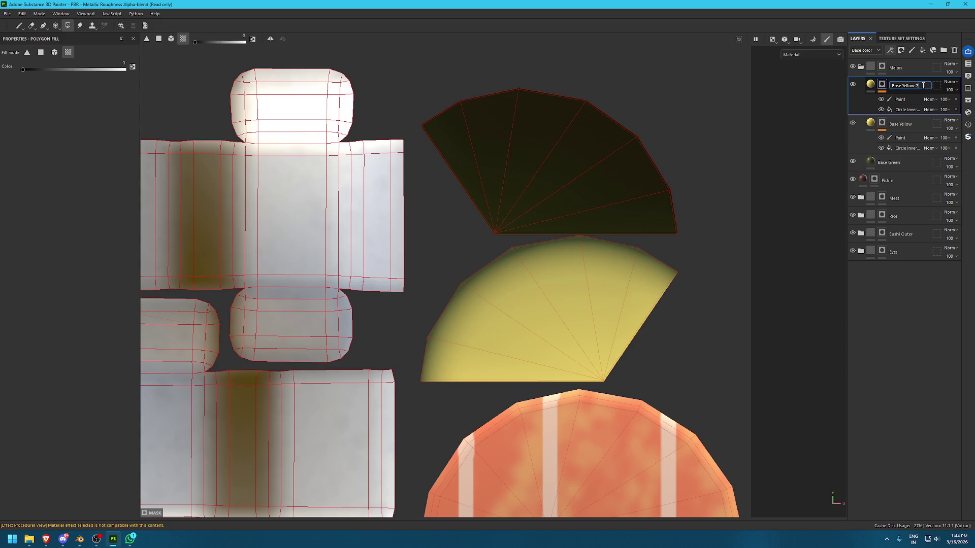
{"action": "key", "text": "Return"}
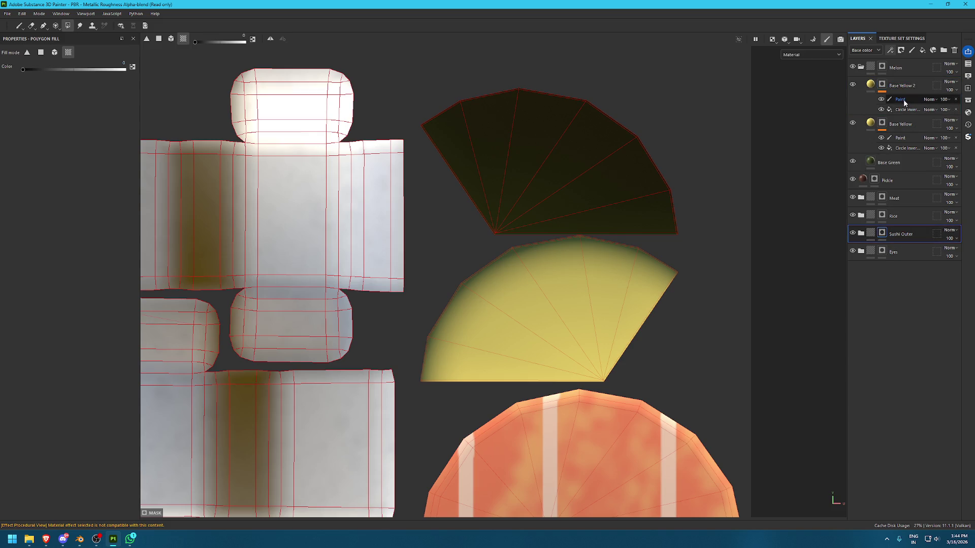
{"action": "left_click", "coordinate": [909, 110]}
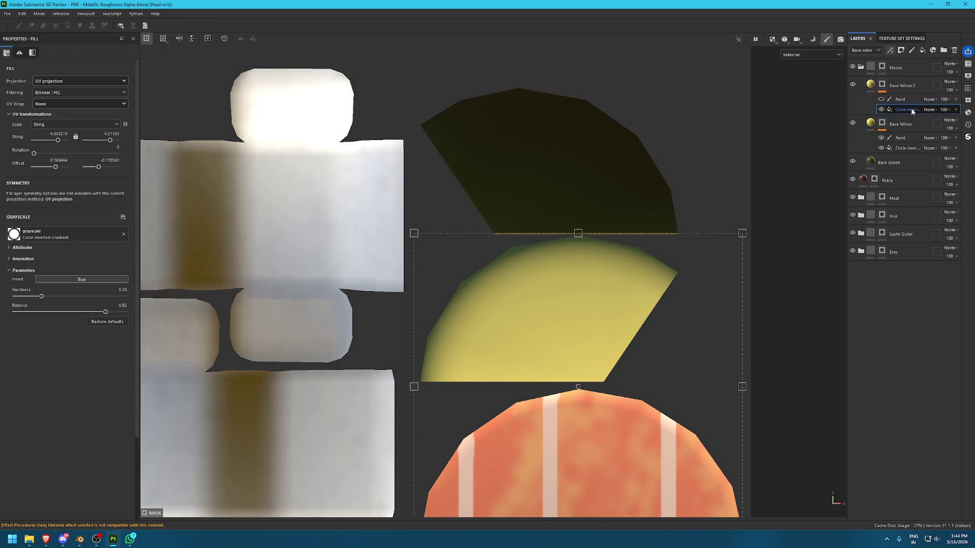
Move Base Yellow 2's circle gradient up onto the upper melon slice and delete its Paint effect
{"action": "mouse_move", "coordinate": [578, 265]}
{"action": "left_mouse_down"}
{"action": "mouse_move", "coordinate": [555, 113]}
{"action": "mouse_move", "coordinate": [429, 130]}
{"action": "mouse_move", "coordinate": [495, 223]}
{"action": "mouse_move", "coordinate": [522, 211]}
{"action": "mouse_move", "coordinate": [526, 174]}
{"action": "mouse_move", "coordinate": [539, 164]}
{"action": "left_mouse_up"}
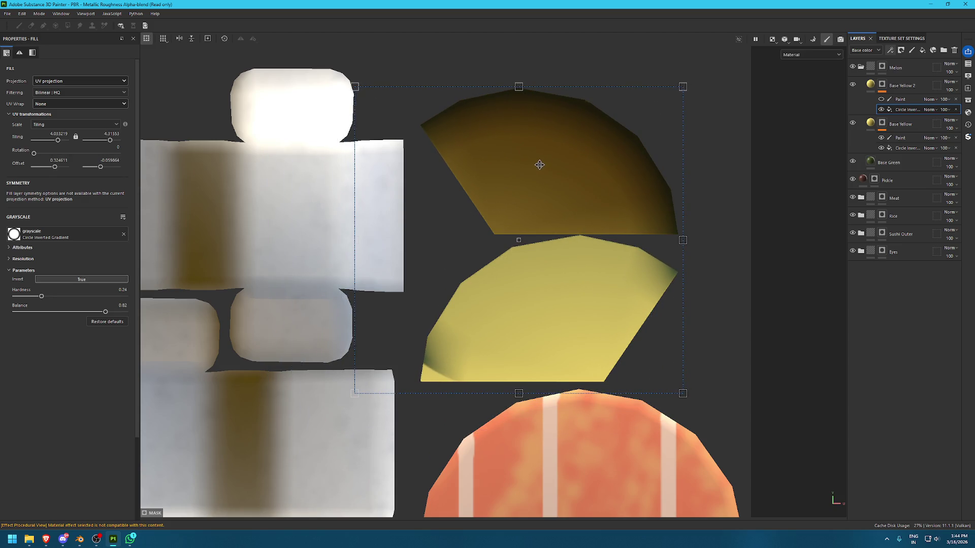
{"action": "left_click", "coordinate": [887, 101]}
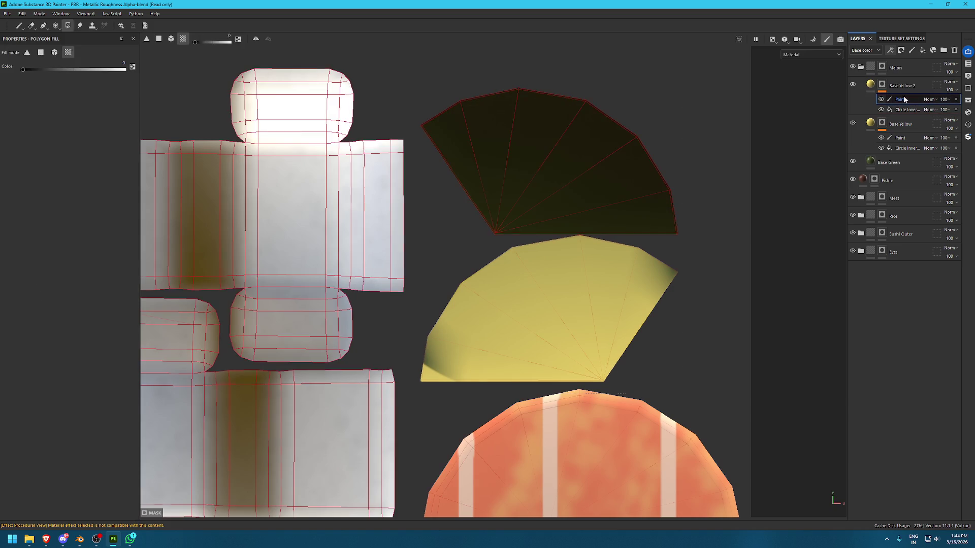
{"action": "left_click", "coordinate": [567, 350]}
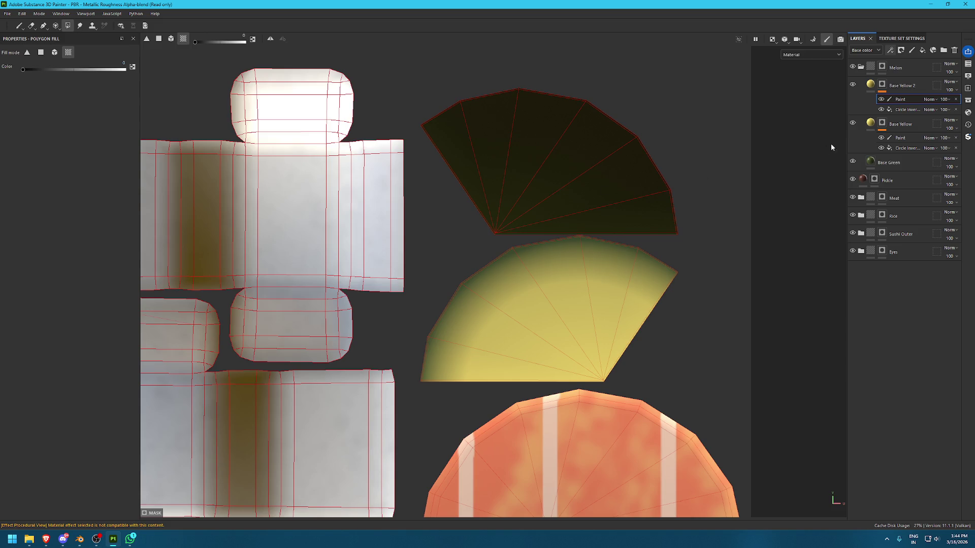
{"action": "left_click", "coordinate": [955, 99]}
{"action": "left_click", "coordinate": [890, 50]}
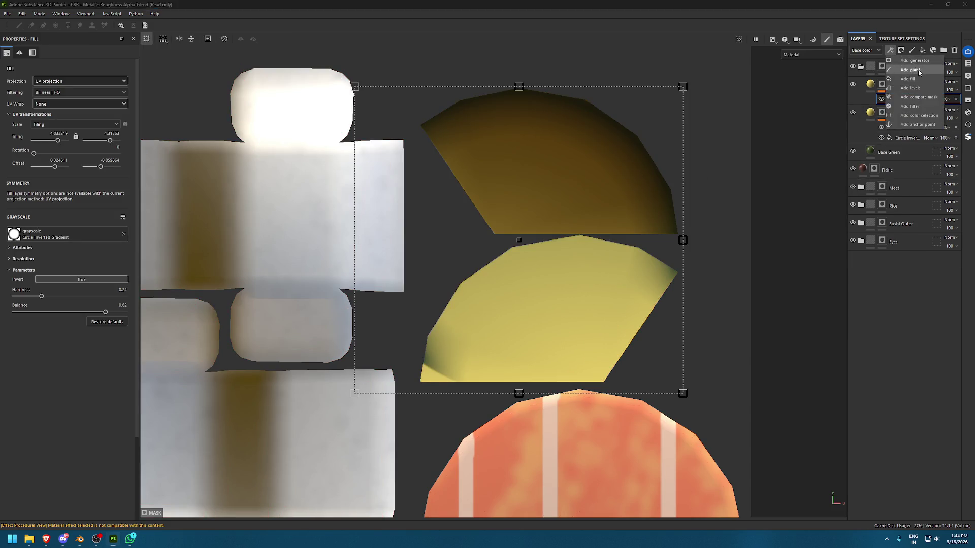
Add a new Paint effect to Base Yellow 2 and polygon-fill the melon's UV island
{"action": "left_click", "coordinate": [919, 71]}
{"action": "left_click", "coordinate": [586, 293]}
{"action": "key", "text": "1"}
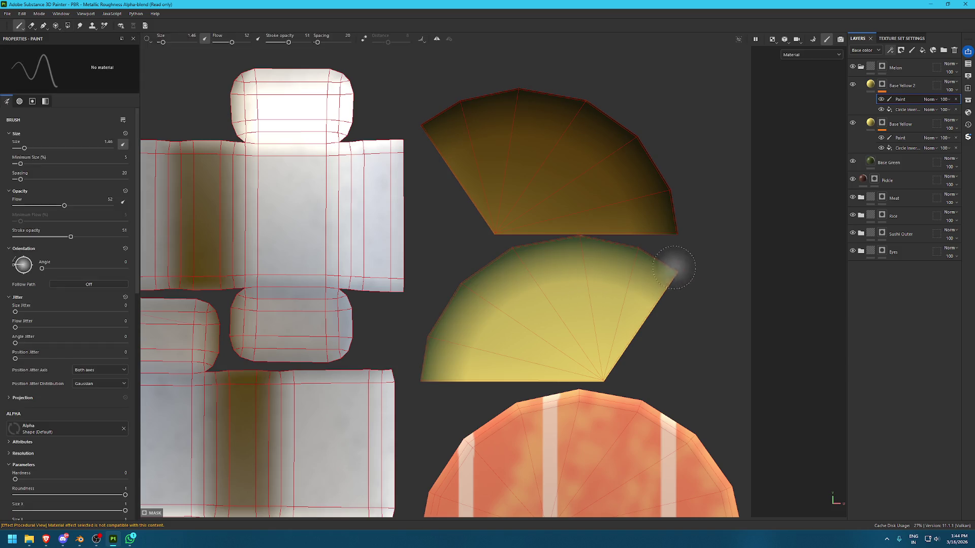
{"action": "key", "text": "F2"}
{"action": "left_click_drag", "start_coordinate": [673, 258], "coordinate": [552, 277], "text": "alt"}
{"action": "key", "text": "F3"}
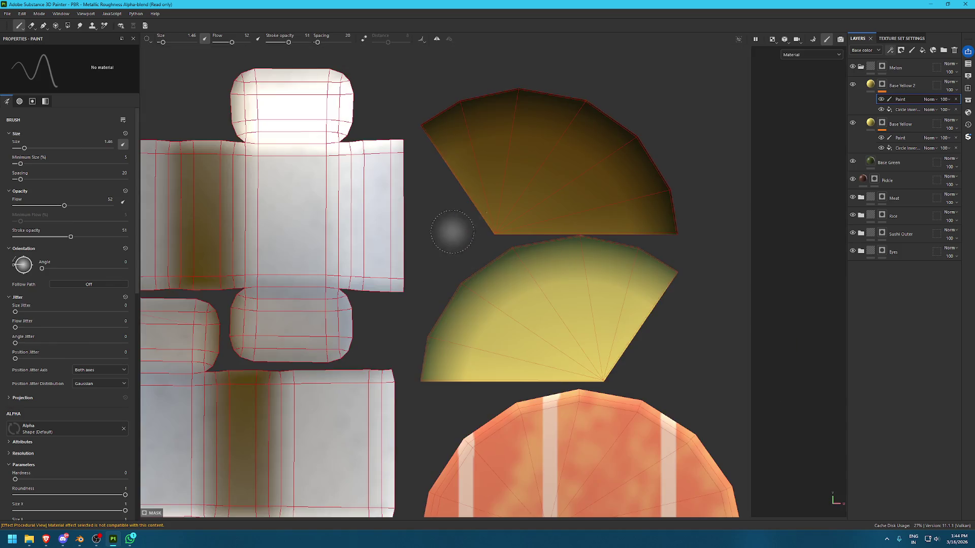
{"action": "scroll", "coordinate": [452, 232], "scroll_direction": "down", "scroll_amount": 3}
{"action": "middle_click_drag", "start_coordinate": [244, 127], "coordinate": [383, 224]}
{"action": "mouse_move", "coordinate": [383, 224]}
{"action": "right_mouse_down", "text": "alt"}
{"action": "mouse_move", "coordinate": [544, 280]}
{"action": "mouse_move", "coordinate": [476, 265]}
{"action": "mouse_move", "coordinate": [558, 239]}
{"action": "right_mouse_up", "text": "alt"}
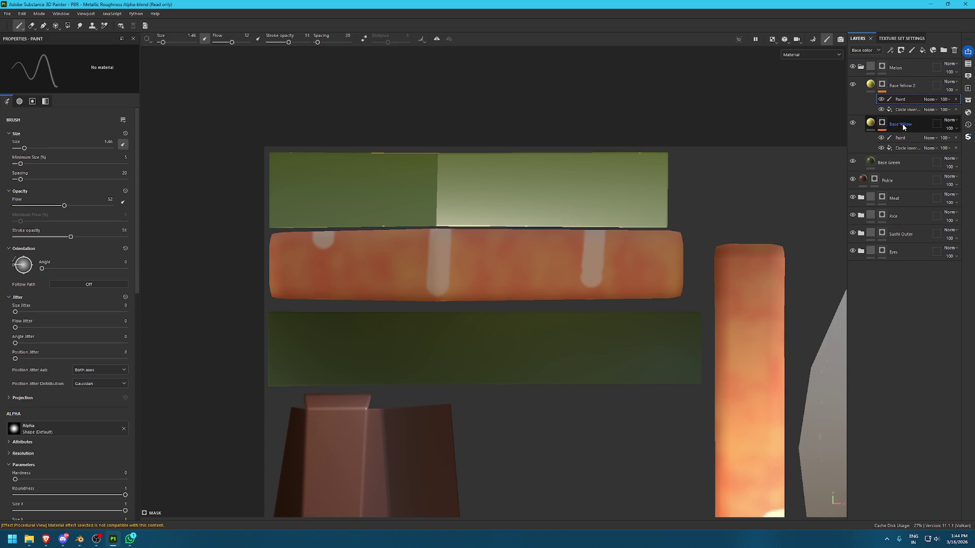
Add a fill to Base Yellow 2 with Gradient Linear 2 as grayscale and UV wrap set to None
{"action": "left_click", "coordinate": [891, 51]}
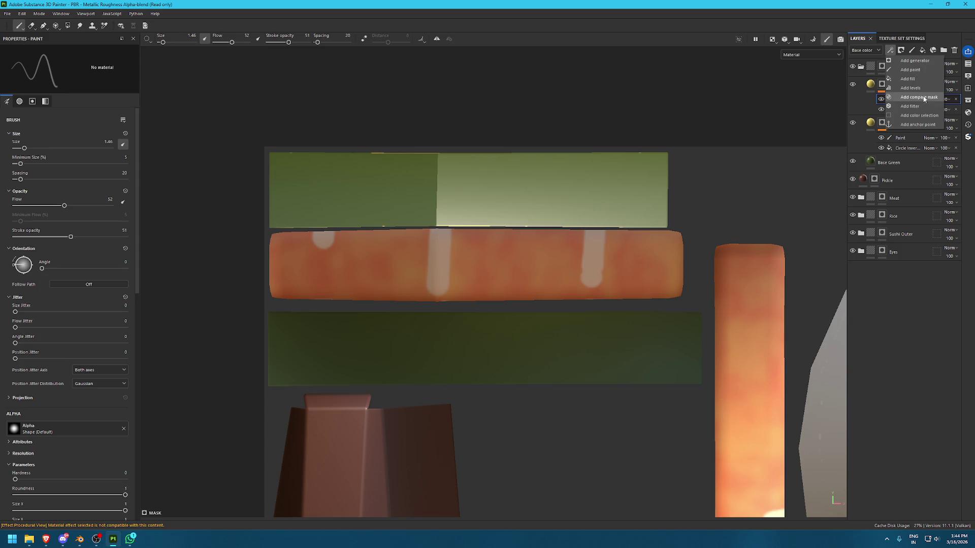
{"action": "left_click", "coordinate": [920, 80]}
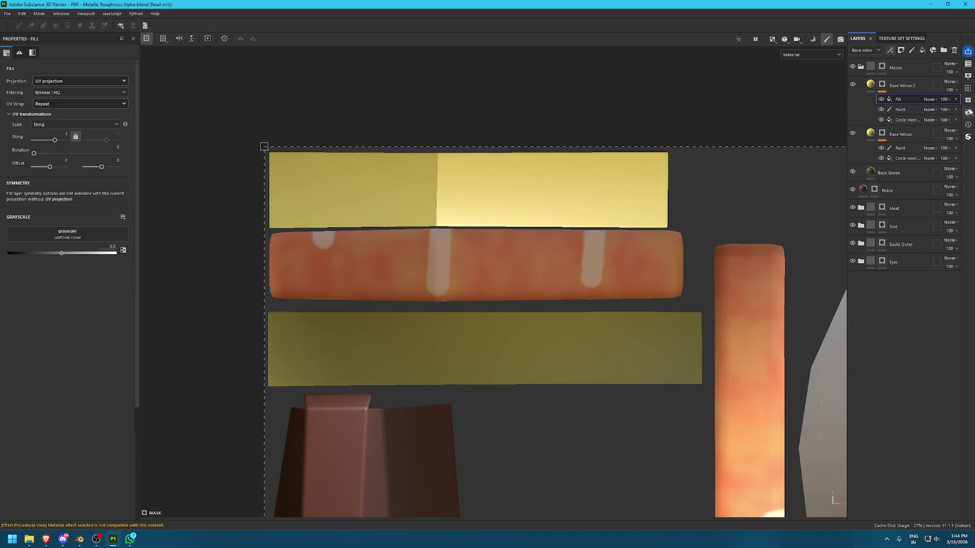
{"action": "left_click", "coordinate": [968, 100]}
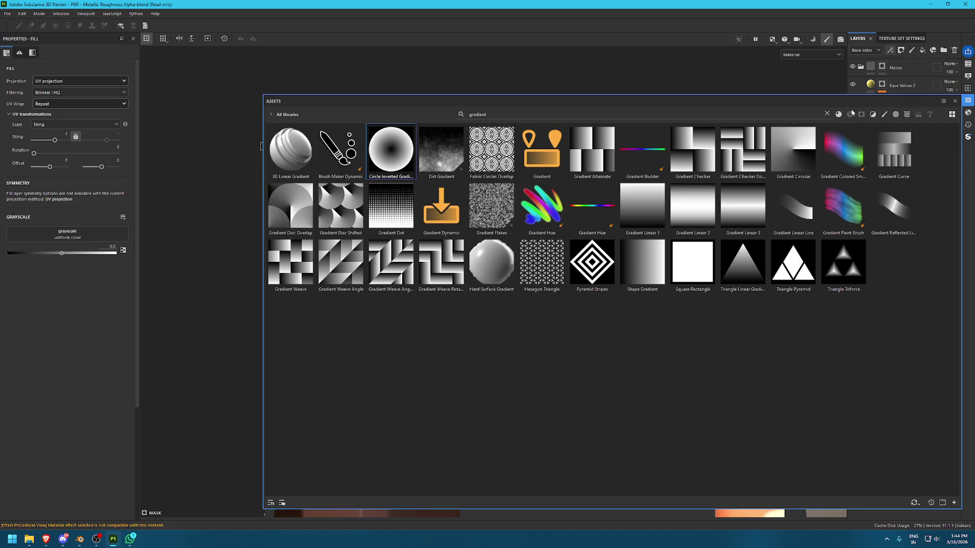
{"action": "left_click", "coordinate": [750, 209]}
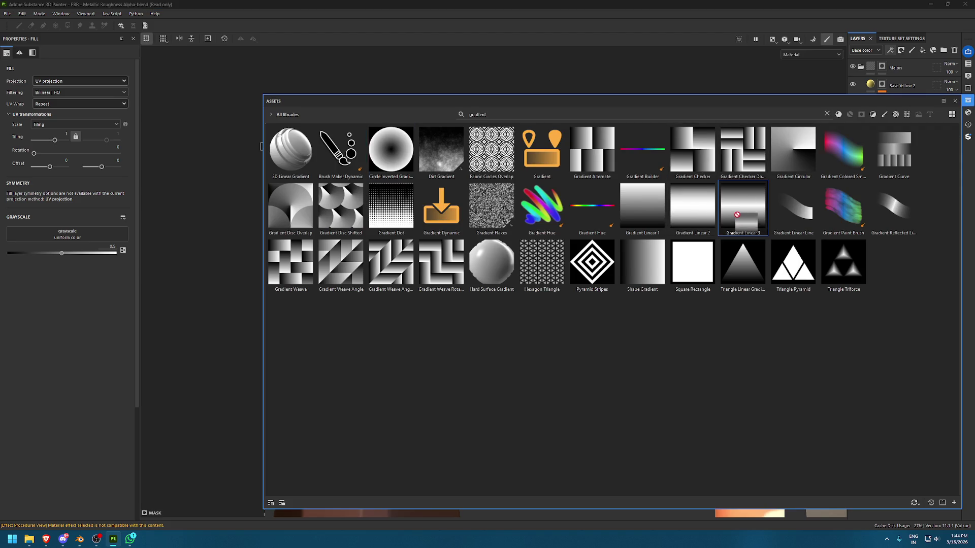
{"action": "mouse_move", "coordinate": [693, 208]}
{"action": "left_mouse_down"}
{"action": "mouse_move", "coordinate": [630, 247]}
{"action": "mouse_move", "coordinate": [168, 214]}
{"action": "mouse_move", "coordinate": [67, 234]}
{"action": "left_mouse_up"}
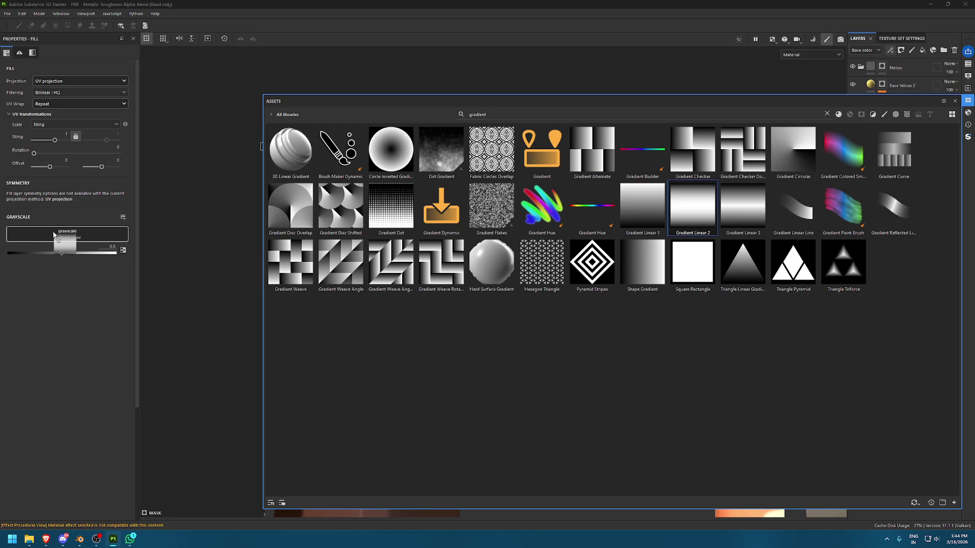
{"action": "left_click", "coordinate": [967, 103]}
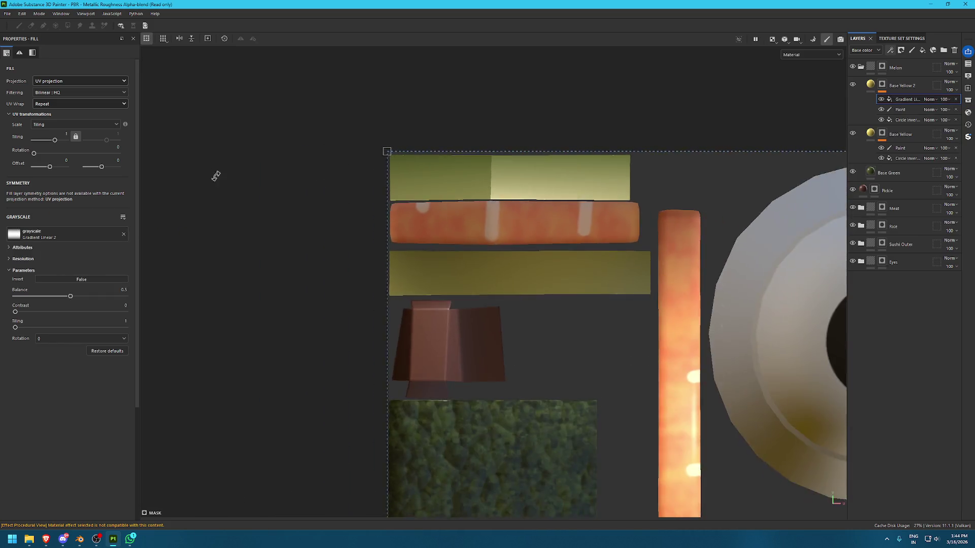
{"action": "left_click", "coordinate": [71, 104]}
{"action": "left_click", "coordinate": [76, 118]}
Scale, rotate 270° and stretch the Gradient Linear 2 projection over the upper melon strip
{"action": "scroll", "coordinate": [506, 130], "scroll_direction": "down", "scroll_amount": 3}
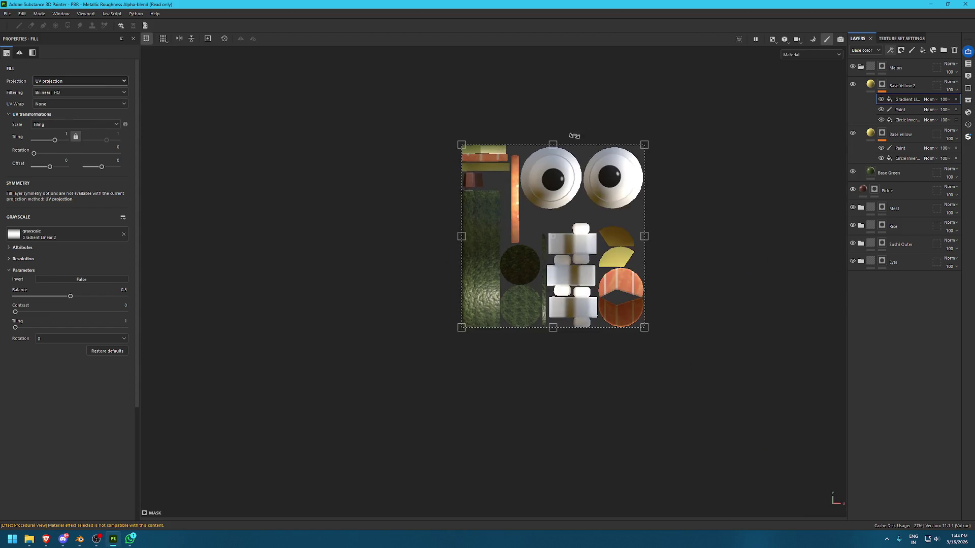
{"action": "mouse_move", "coordinate": [471, 144]}
{"action": "left_mouse_down"}
{"action": "mouse_move", "coordinate": [569, 228]}
{"action": "mouse_move", "coordinate": [611, 284]}
{"action": "mouse_move", "coordinate": [492, 149]}
{"action": "left_mouse_up"}
{"action": "scroll", "coordinate": [492, 149], "scroll_direction": "up", "scroll_amount": 6}
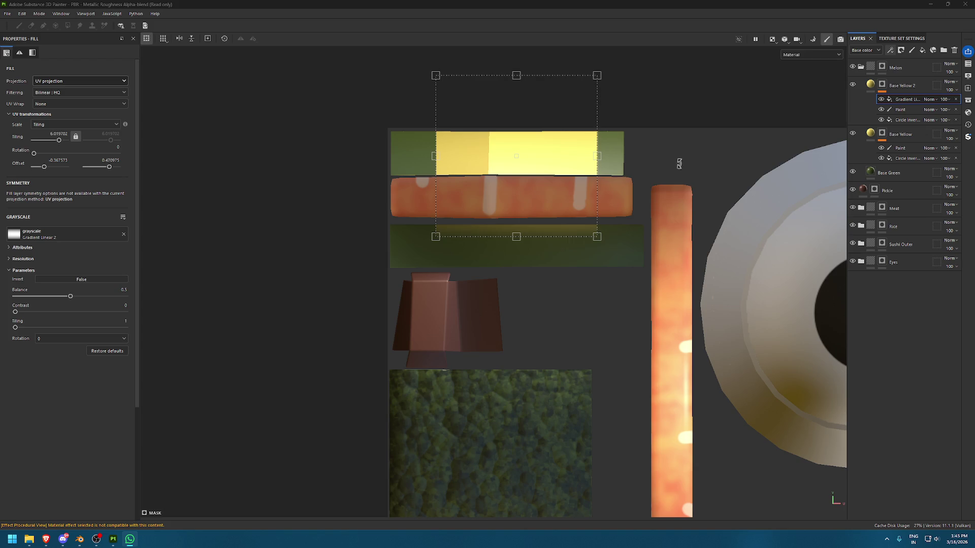
{"action": "mouse_move", "coordinate": [630, 134]}
{"action": "left_mouse_down"}
{"action": "mouse_move", "coordinate": [496, 256]}
{"action": "mouse_move", "coordinate": [491, 193]}
{"action": "left_mouse_up"}
{"action": "scroll", "coordinate": [575, 287], "scroll_direction": "up", "scroll_amount": 2}
{"action": "left_click_drag", "start_coordinate": [500, 51], "coordinate": [506, 126]}
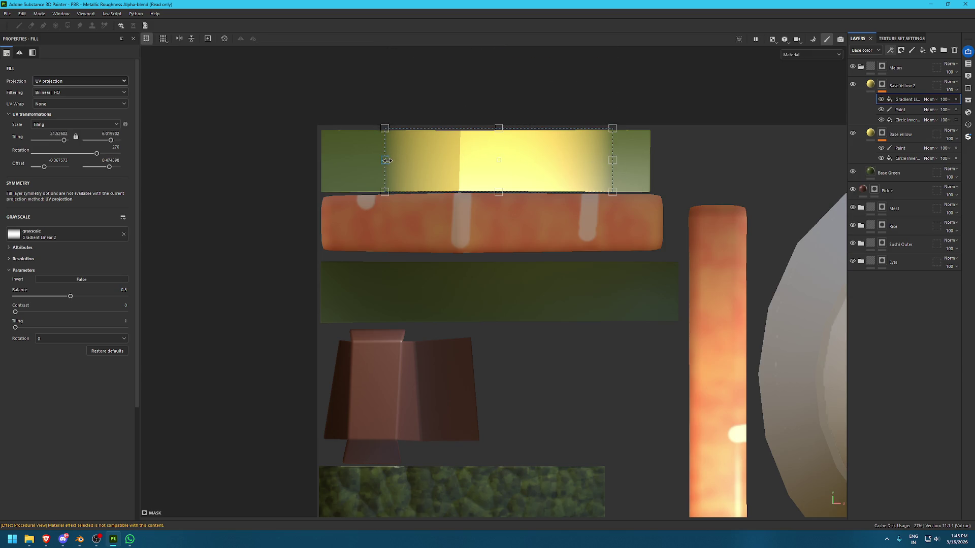
{"action": "left_click_drag", "start_coordinate": [387, 160], "coordinate": [354, 161]}
{"action": "key", "text": "ctrl+z"}
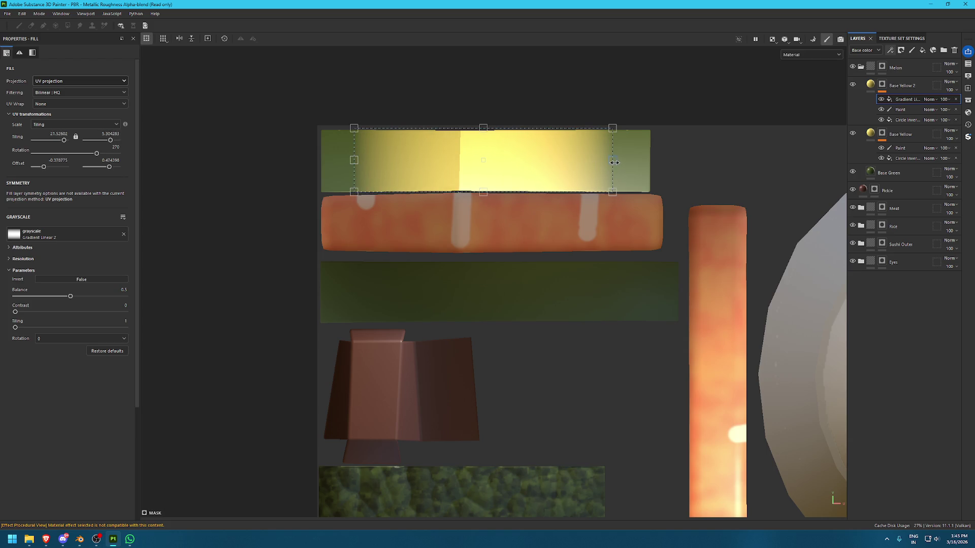
{"action": "key", "text": "F2"}
In the split 3D/2D view, widen the gradient leftward and set its Balance to 0.72
{"action": "scroll", "coordinate": [707, 235], "scroll_direction": "up", "scroll_amount": 5}
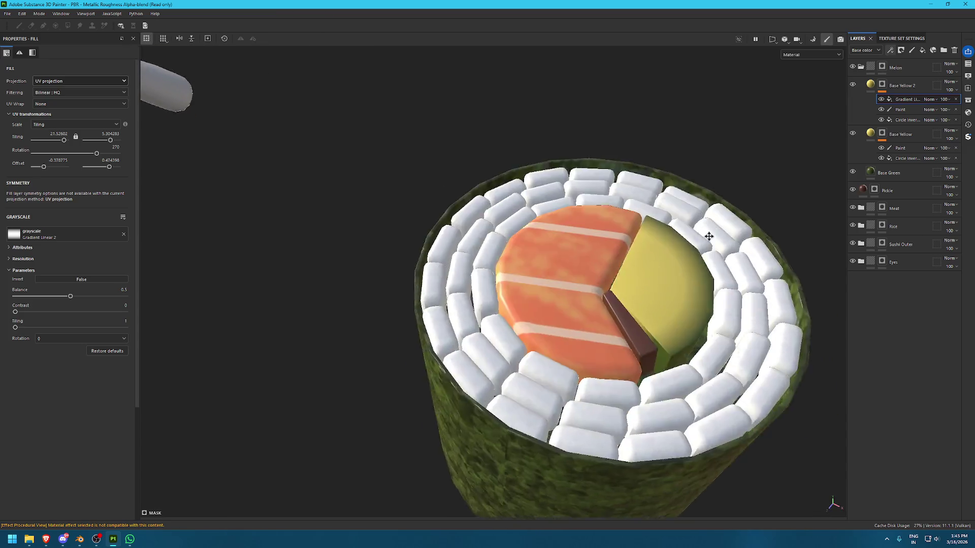
{"action": "scroll", "coordinate": [661, 362], "scroll_direction": "down", "scroll_amount": 2}
{"action": "key", "text": "F1"}
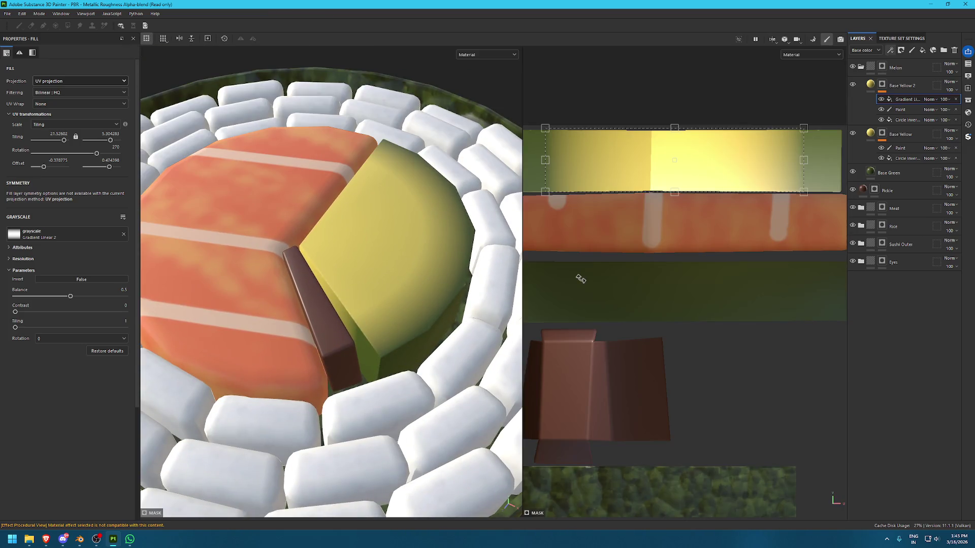
{"action": "scroll", "coordinate": [603, 252], "scroll_direction": "up", "scroll_amount": 2}
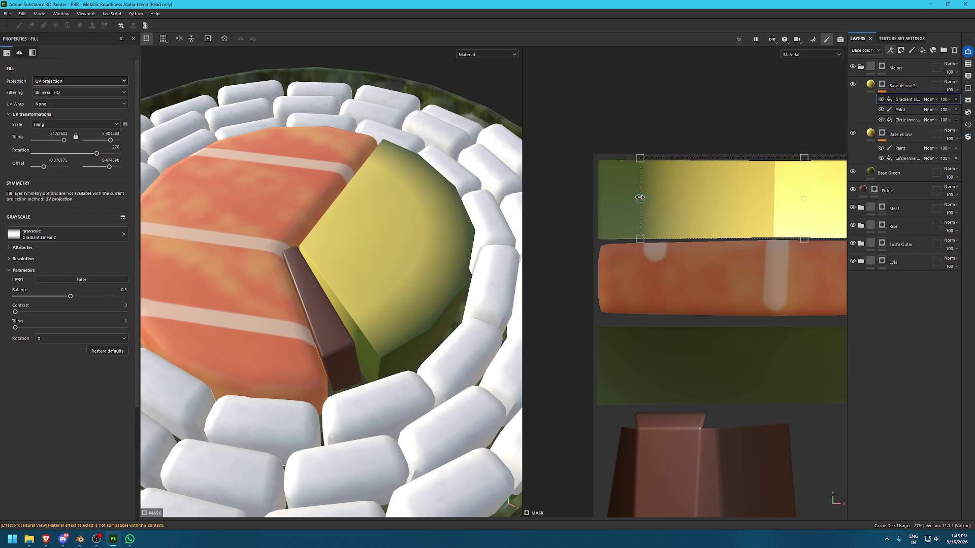
{"action": "left_click_drag", "start_coordinate": [639, 198], "coordinate": [618, 198]}
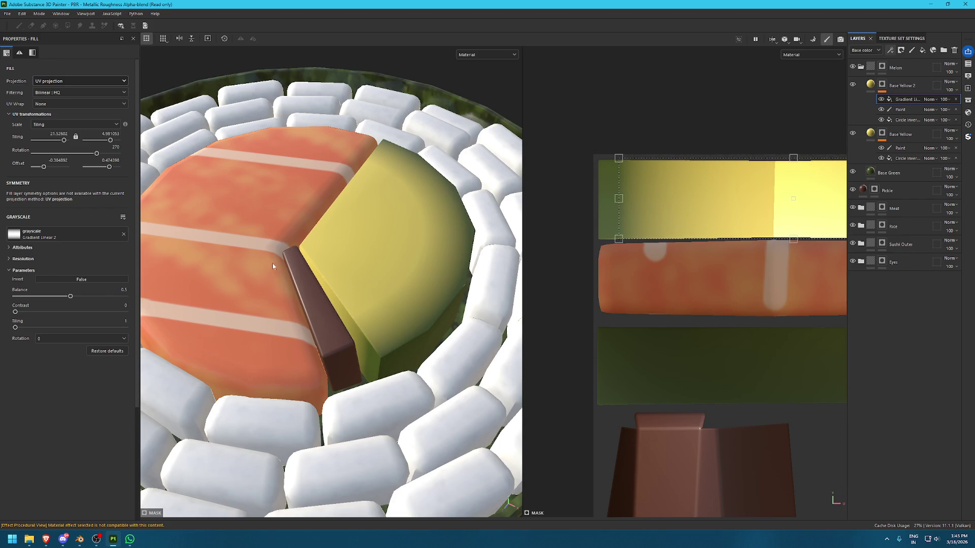
{"action": "left_click_drag", "start_coordinate": [71, 298], "coordinate": [94, 295]}
{"action": "left_click_drag", "start_coordinate": [32, 310], "coordinate": [23, 300]}
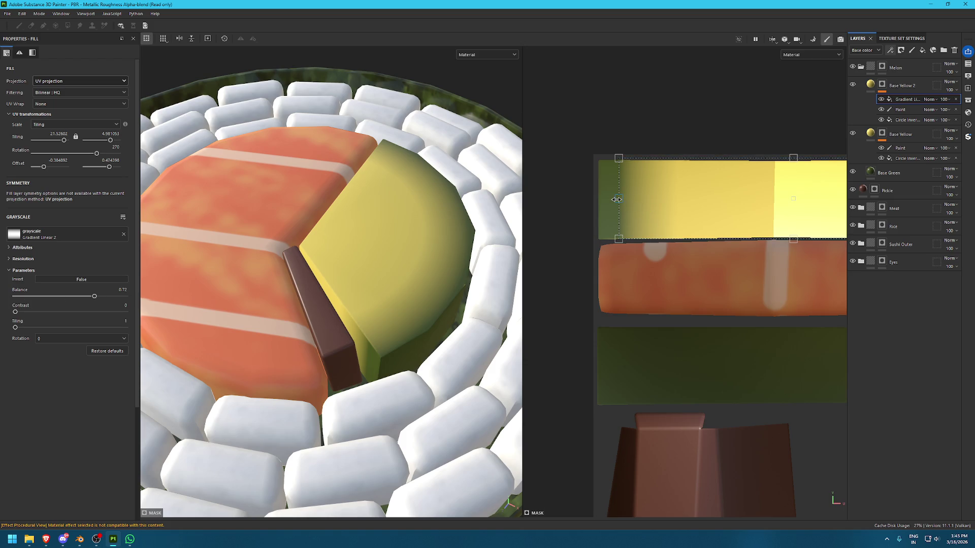
Extend both ends of the gradient further so the upper melon strip stays mostly yellow
{"action": "left_click_drag", "start_coordinate": [616, 199], "coordinate": [602, 199]}
{"action": "scroll", "coordinate": [289, 211], "scroll_direction": "down", "scroll_amount": 5}
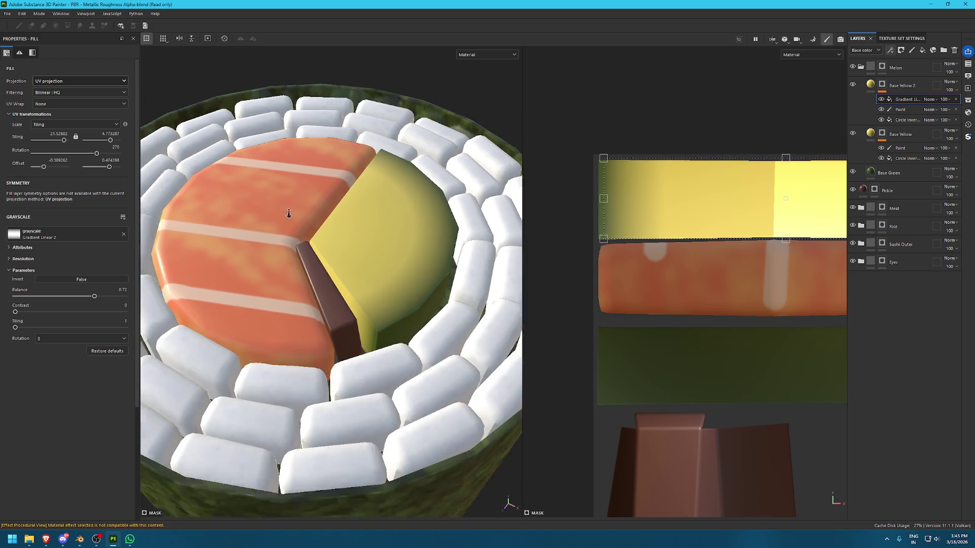
{"action": "scroll", "coordinate": [645, 208], "scroll_direction": "up", "scroll_amount": 3}
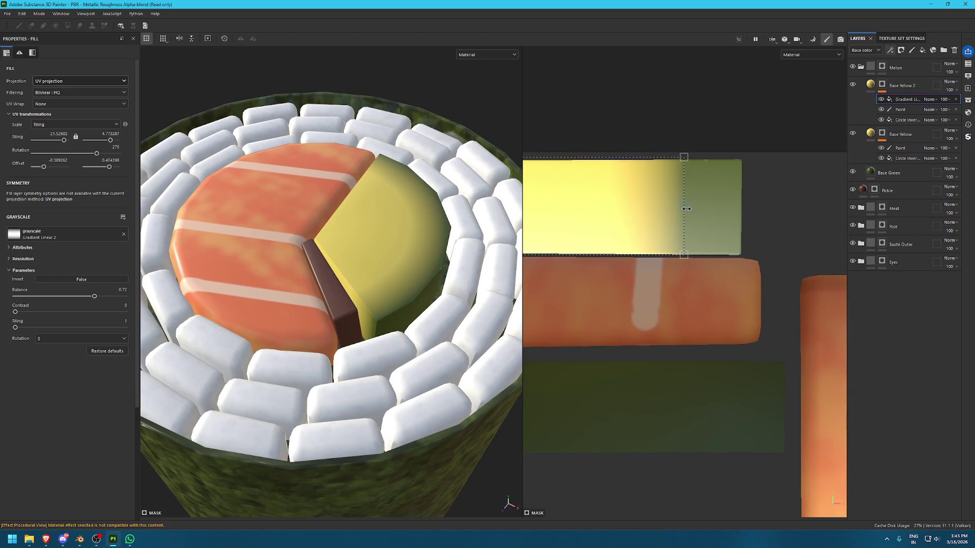
{"action": "left_click_drag", "start_coordinate": [686, 209], "coordinate": [725, 205]}
{"action": "mouse_move", "coordinate": [422, 220]}
{"action": "left_mouse_down", "text": "alt"}
{"action": "mouse_move", "coordinate": [322, 212]}
{"action": "mouse_move", "coordinate": [264, 174]}
{"action": "left_mouse_up", "text": "alt"}
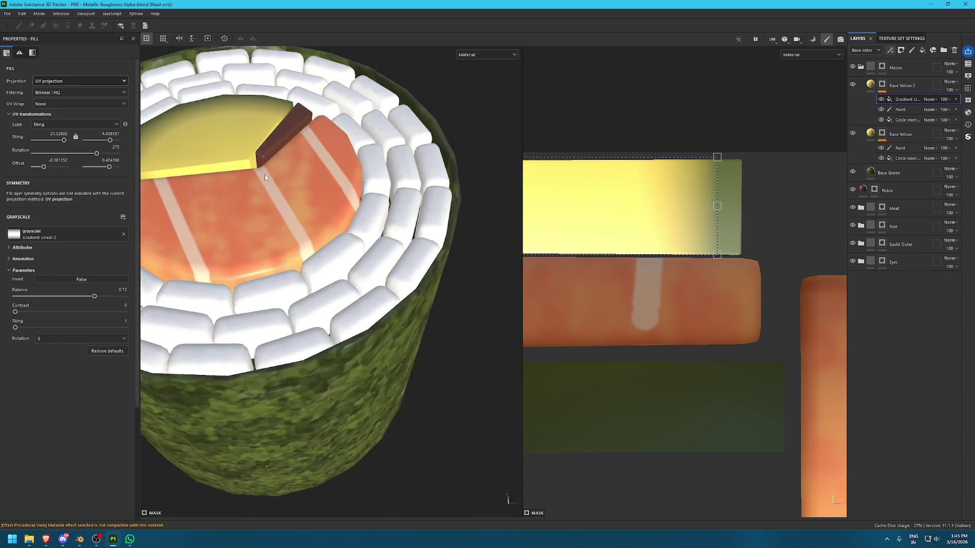
{"action": "scroll", "coordinate": [264, 176], "scroll_direction": "down", "scroll_amount": 6}
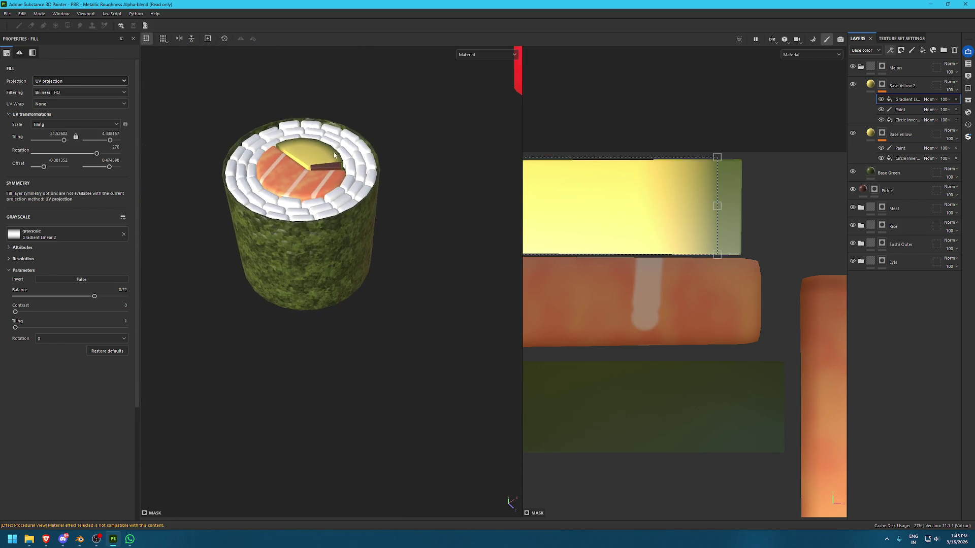
{"action": "scroll", "coordinate": [392, 187], "scroll_direction": "up", "scroll_amount": 3}
Collapse the Melon group and frame the whole sushi roll in a 3D-only view
{"action": "left_click", "coordinate": [860, 67]}
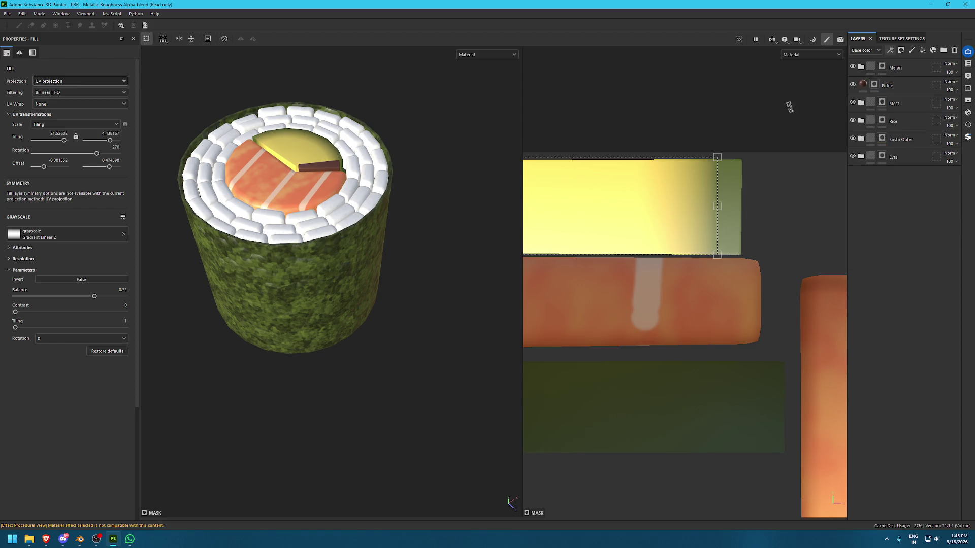
{"action": "key", "text": "F2"}
{"action": "scroll", "coordinate": [526, 165], "scroll_direction": "up", "scroll_amount": 6}
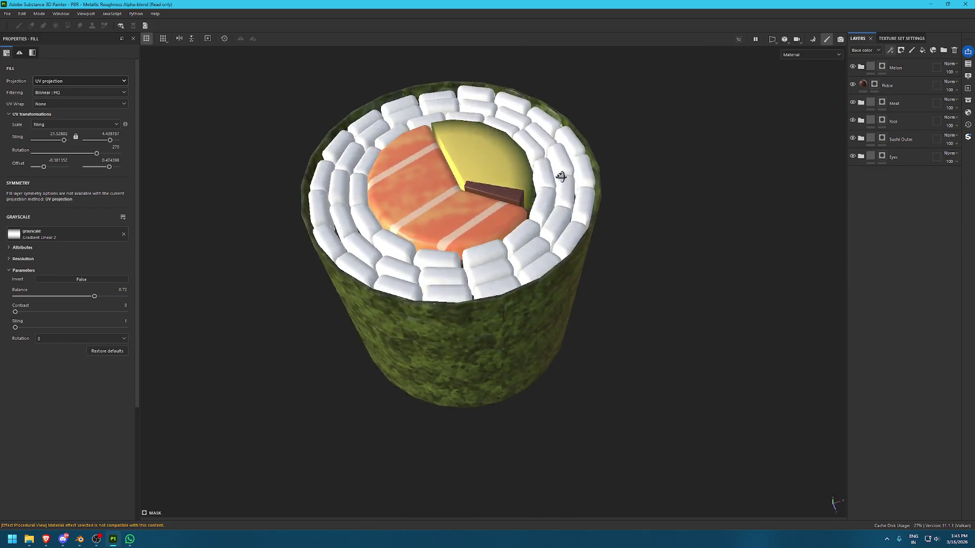
{"action": "key", "text": "f"}
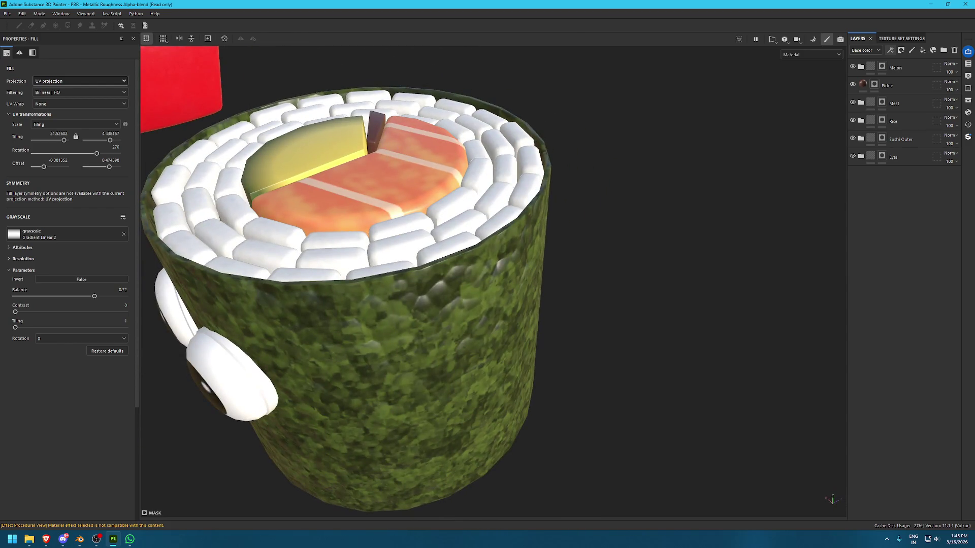
{"action": "key", "text": "alt+Tab"}
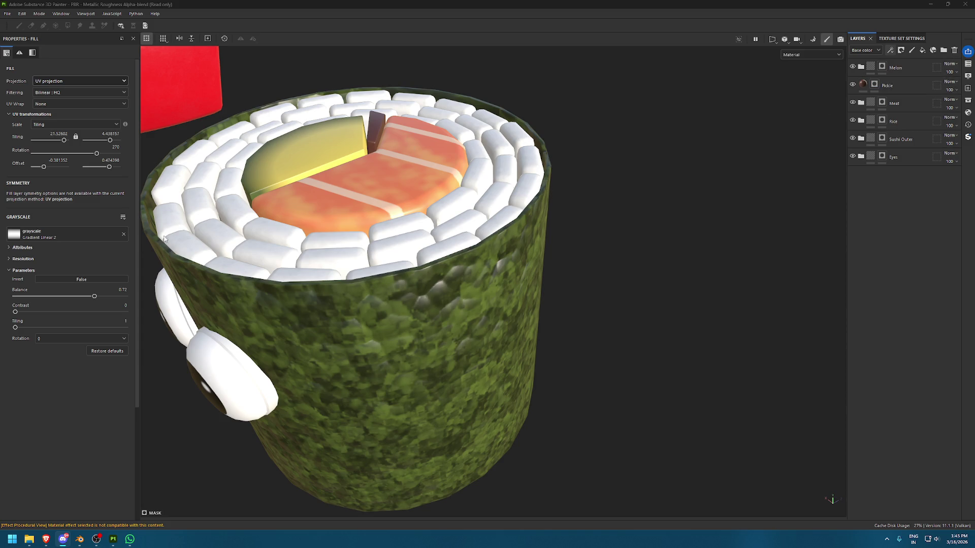
Expand the Melon group and sample the Base Yellow 2 yellow as the base colour
{"action": "left_click", "coordinate": [860, 66]}
{"action": "left_click", "coordinate": [870, 85]}
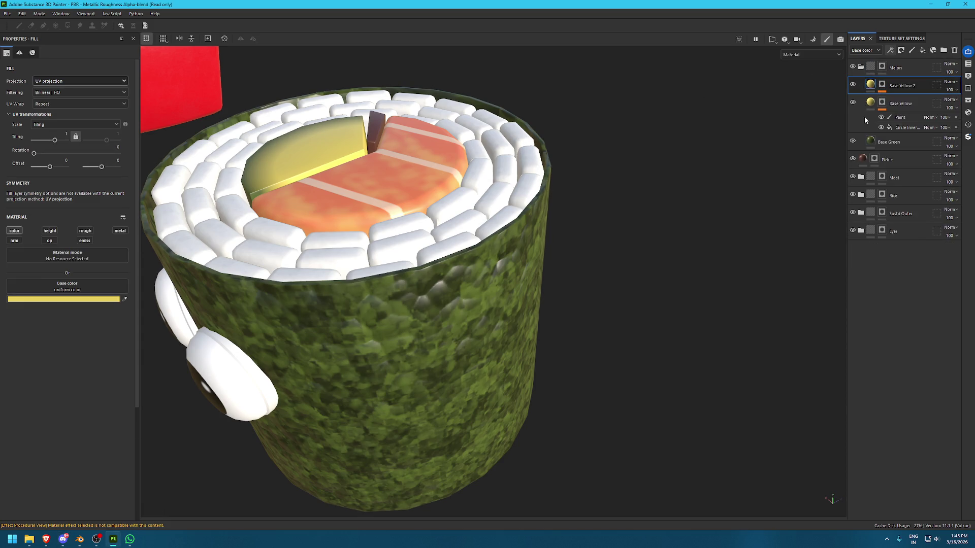
{"action": "left_click", "coordinate": [869, 105]}
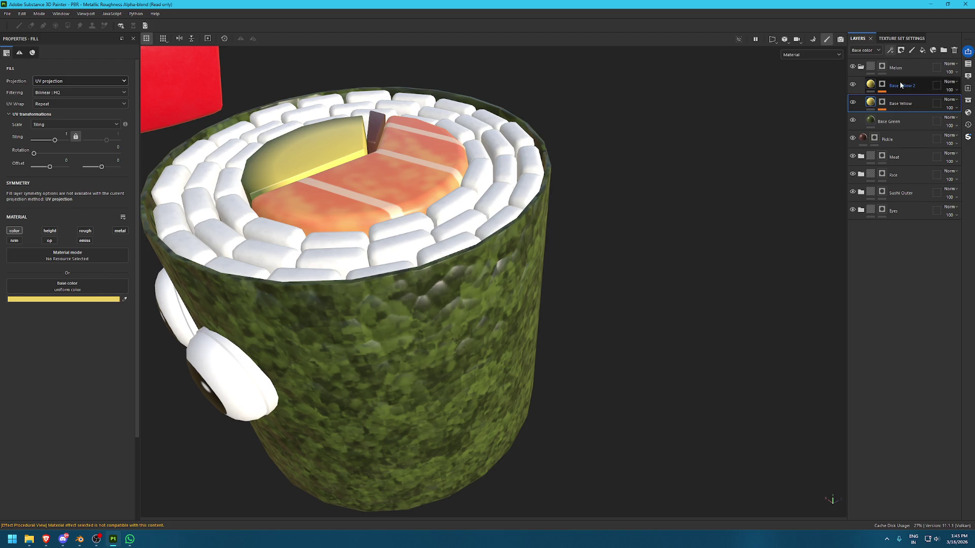
{"action": "left_click", "coordinate": [100, 300]}
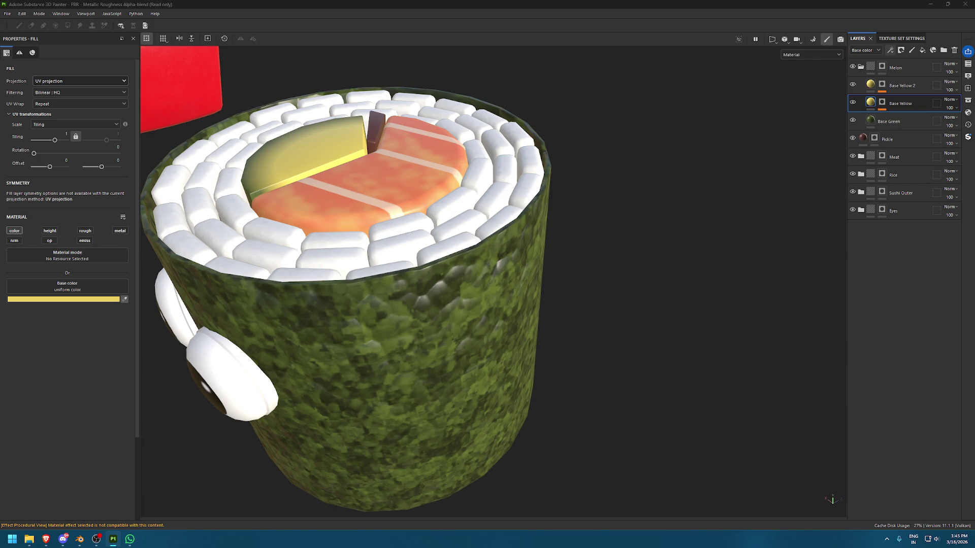
{"action": "left_click", "coordinate": [909, 86]}
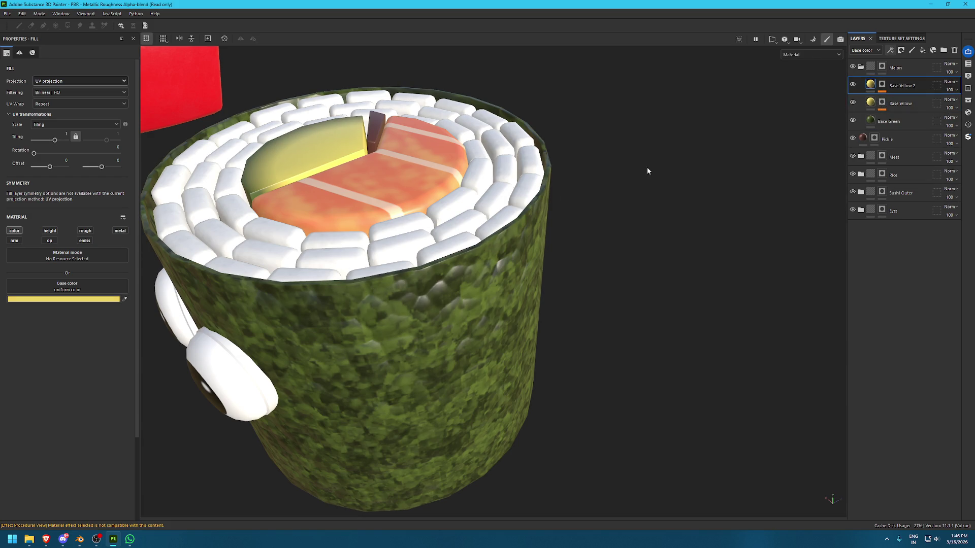
{"action": "left_click", "coordinate": [124, 299]}
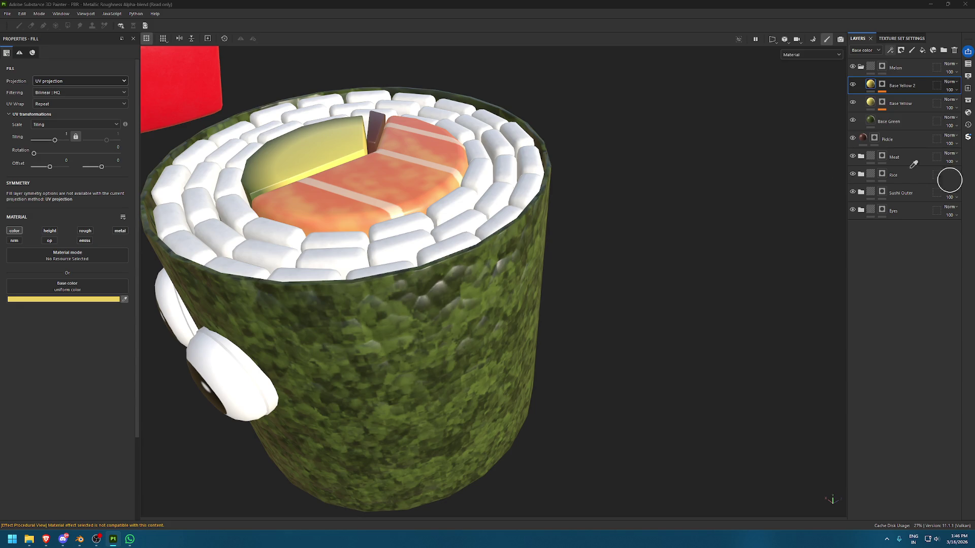
{"action": "left_click", "coordinate": [871, 91]}
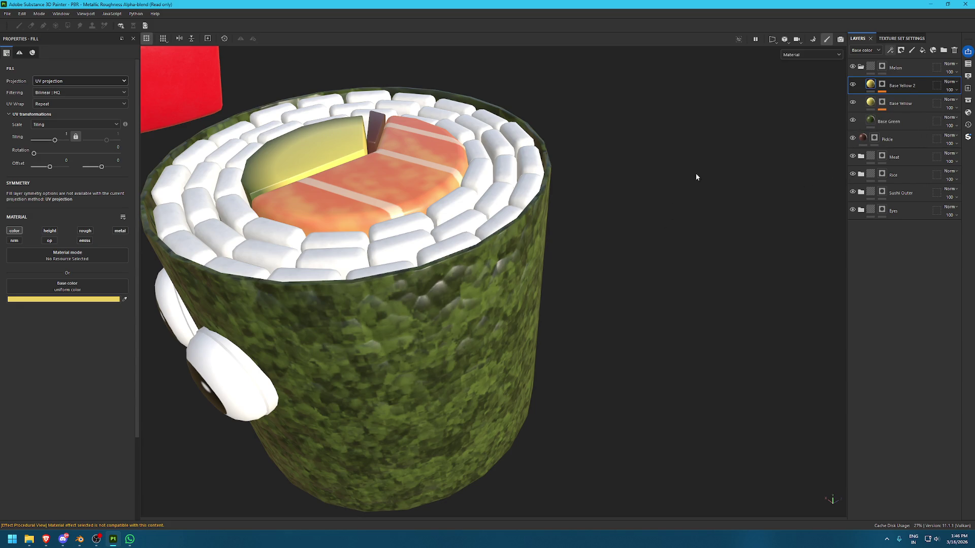
Cycle the viewport channels to show the roll's Base color, ready to sample from the model
{"action": "key", "text": "c"}
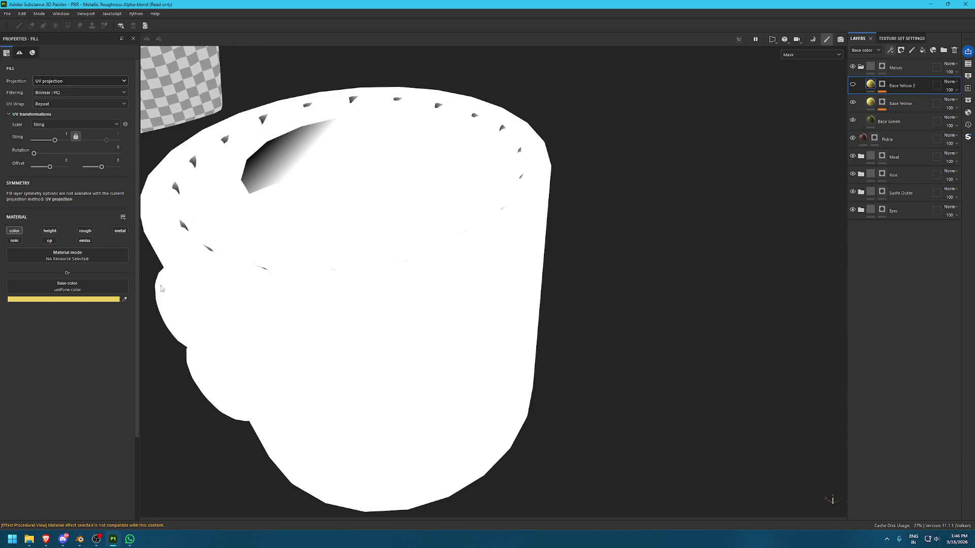
{"action": "key", "text": "c"}
{"action": "left_click", "coordinate": [124, 300]}
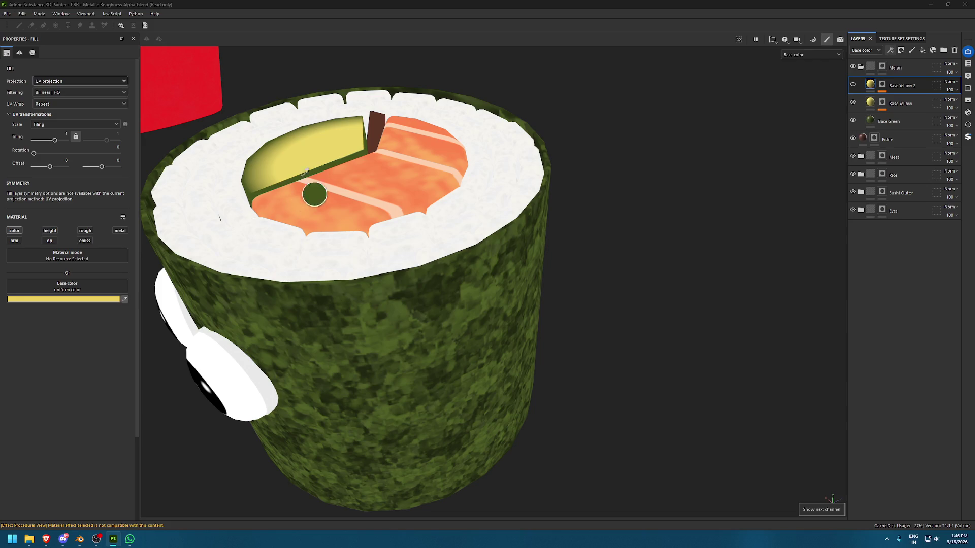